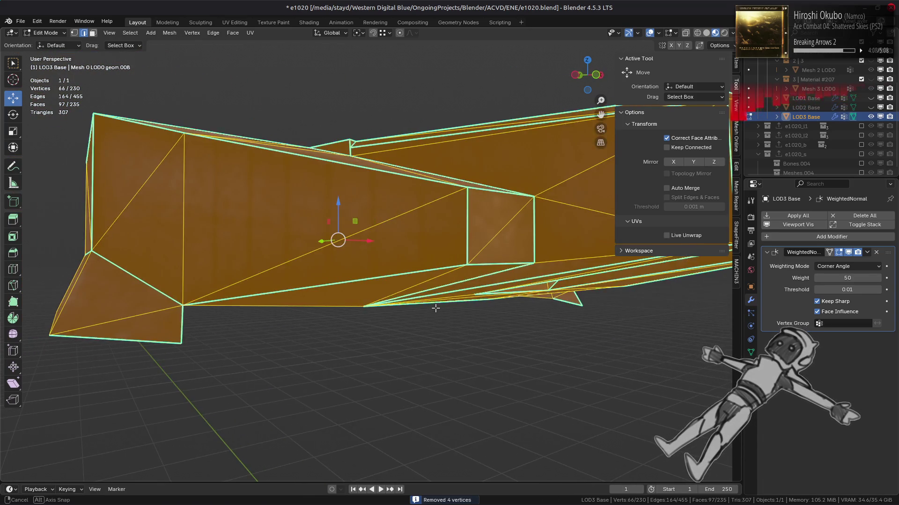
- Select the top strip face of the LOD3 Base hull and its neighbouring faces
key("alt+a")
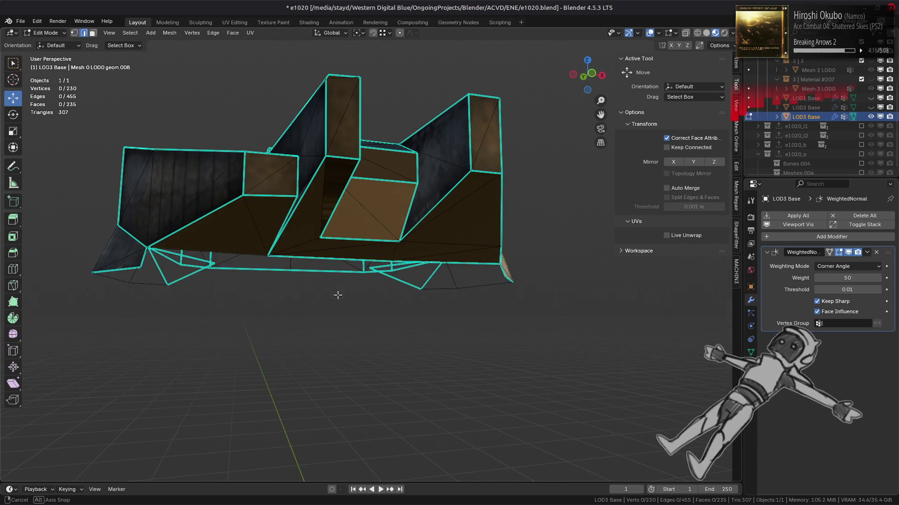
scroll(348, 305, "up", 4)
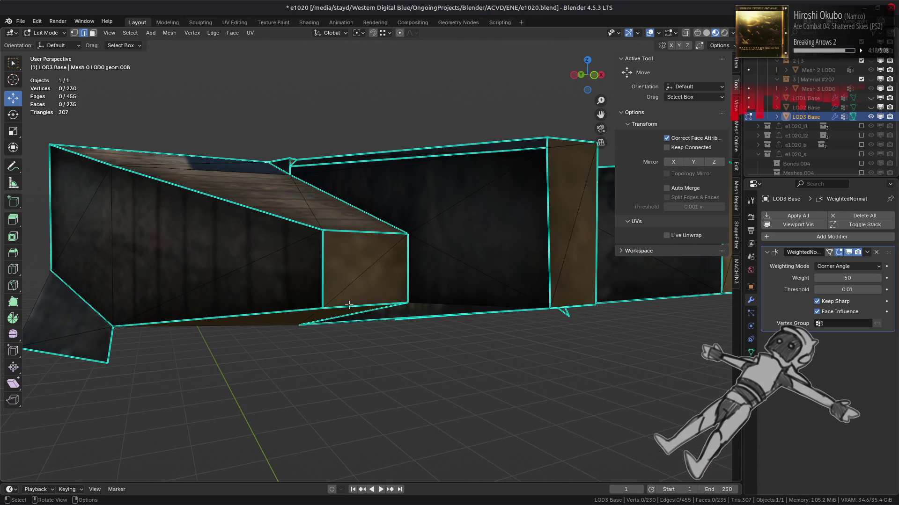
key("l")
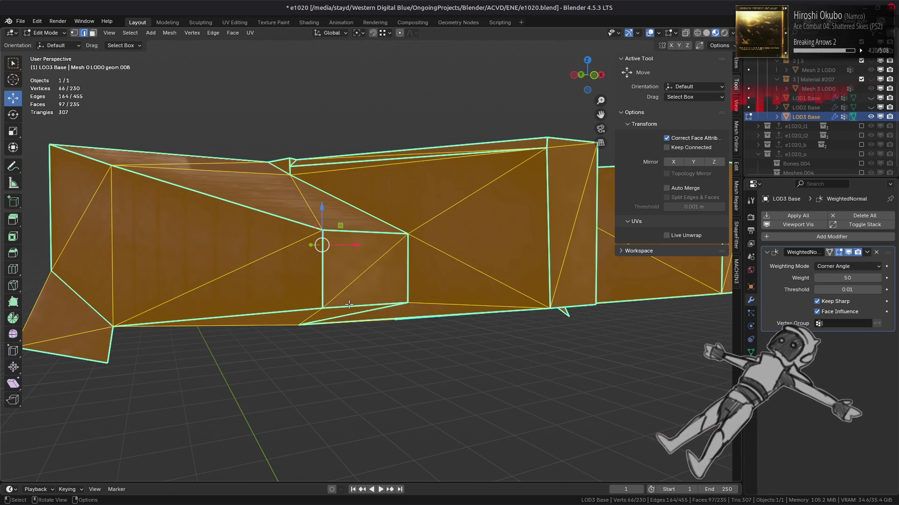
middle_click_drag(371, 285, 369, 290)
left_click(349, 225)
left_click(300, 195)
left_click(348, 225, "shift")
left_click(449, 262, "shift")
left_click(431, 337, "shift")
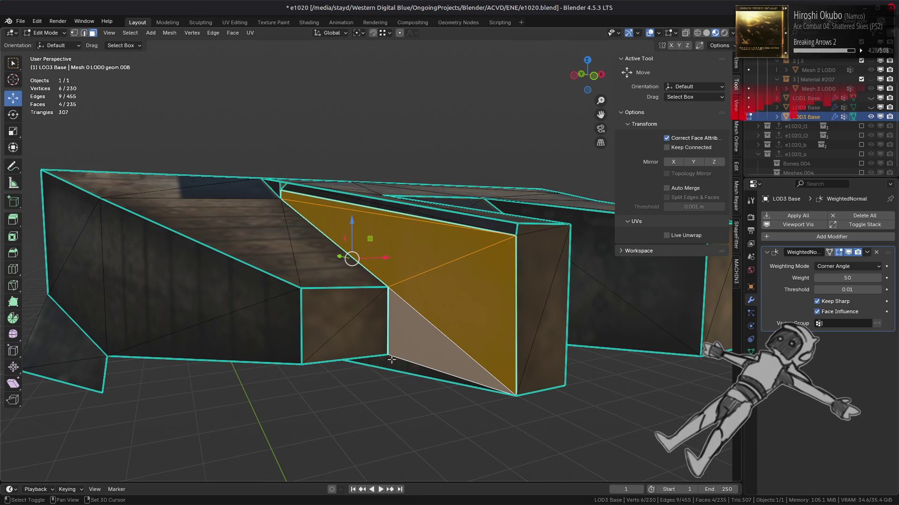
left_click(403, 328, "shift")
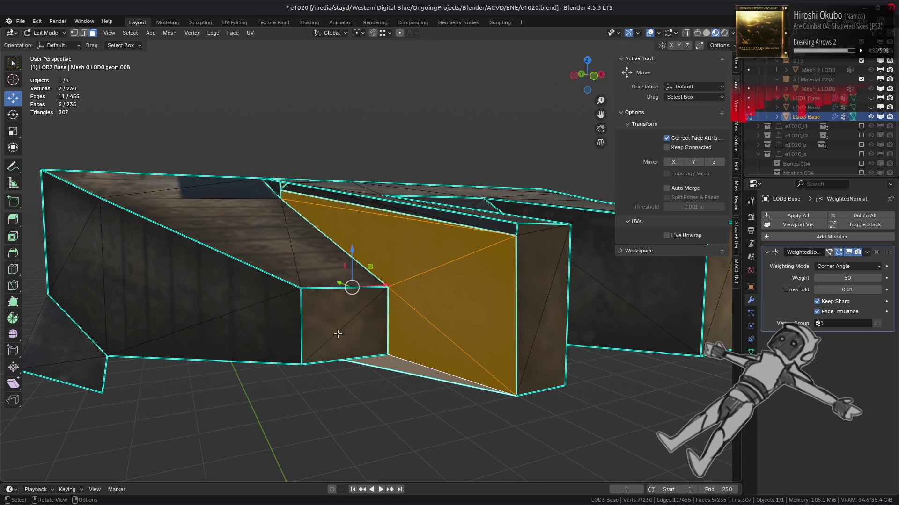
- Add the left triangle, a shortest-path run and two more faces to the selection
middle_click_drag(339, 346, 346, 366)
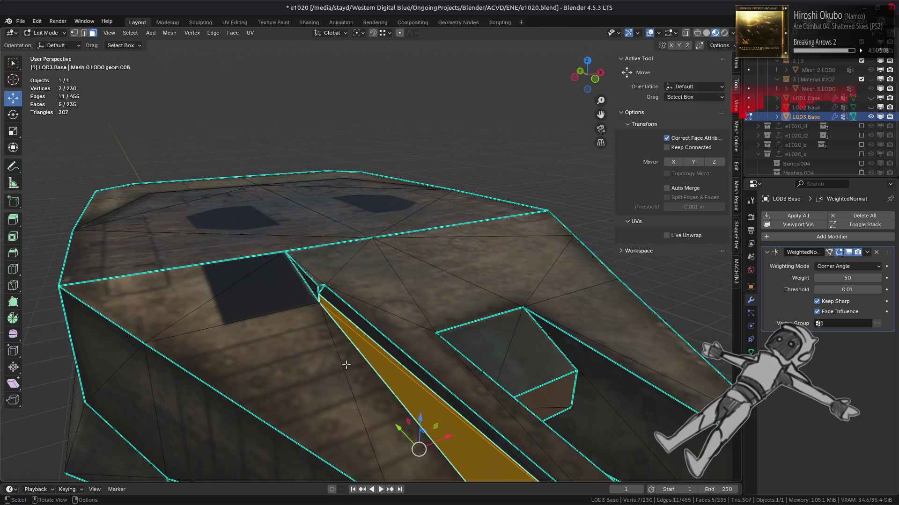
left_click(233, 285)
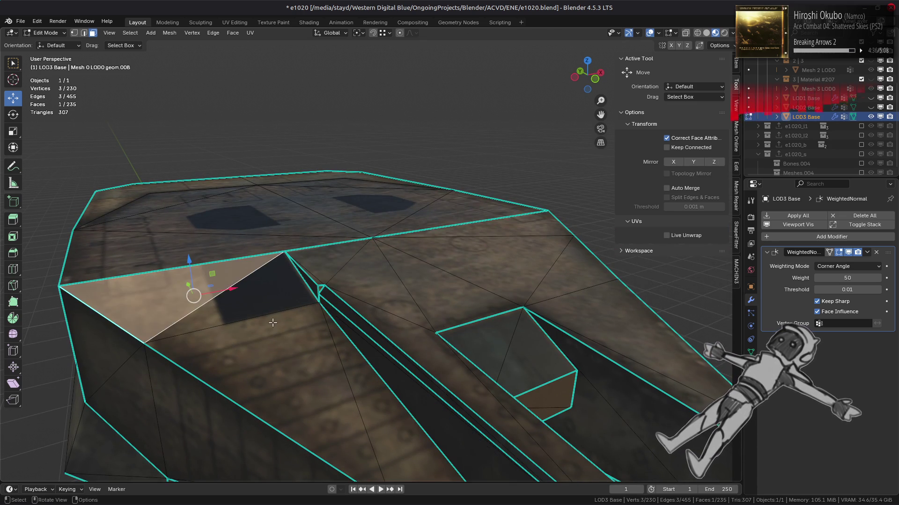
left_click(344, 373, "shift")
key("ctrl+z")
key("ctrl+z")
middle_click_drag(251, 302, 240, 242)
left_click(241, 241, "shift")
left_click(435, 277, "ctrl")
mouse_move(435, 277)
middle_mouse_down()
mouse_move(378, 290)
mouse_move(404, 273)
middle_mouse_up()
scroll(378, 290, "up", 4)
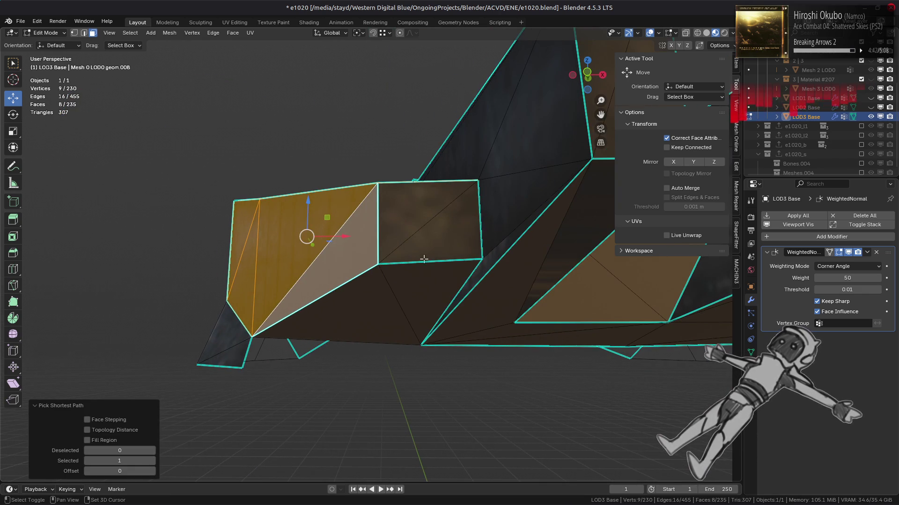
left_click(449, 240, "shift")
left_click(387, 308, "shift")
- Split the selected faces off the mesh and hide them
right_click(387, 308)
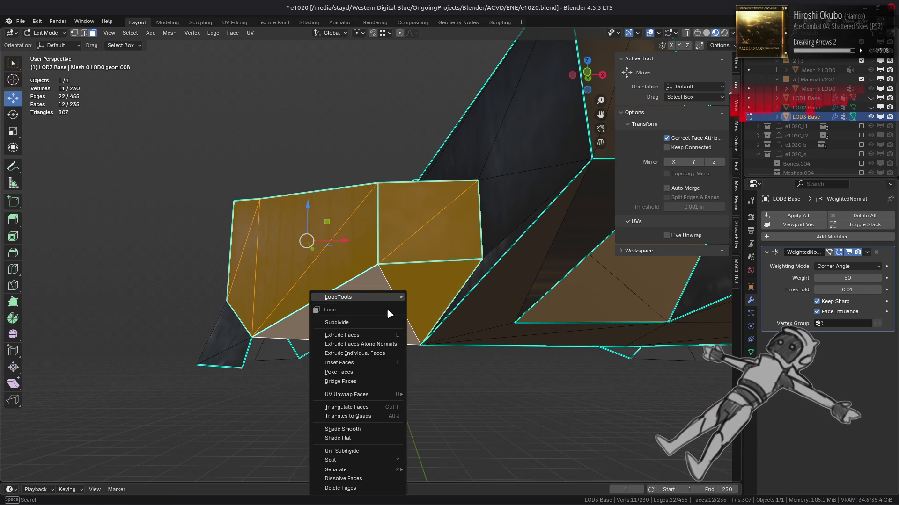
left_click(345, 460)
key("h")
mouse_move(363, 388)
middle_mouse_down()
mouse_move(433, 331)
mouse_move(347, 299)
middle_mouse_up()
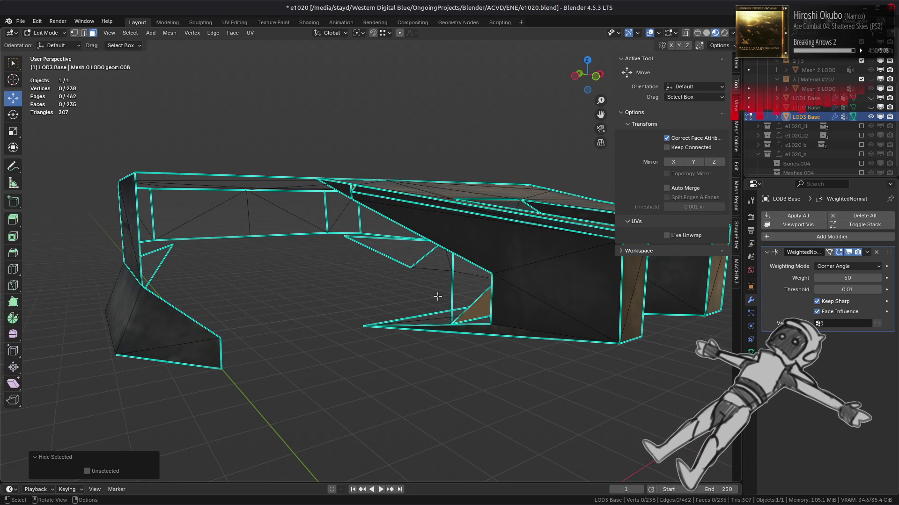
- Slide the corner vertex and the spike's tip vertex along their edges
scroll(438, 296, "up", 4)
key("1")
left_click(499, 314)
key("g")
key("g")
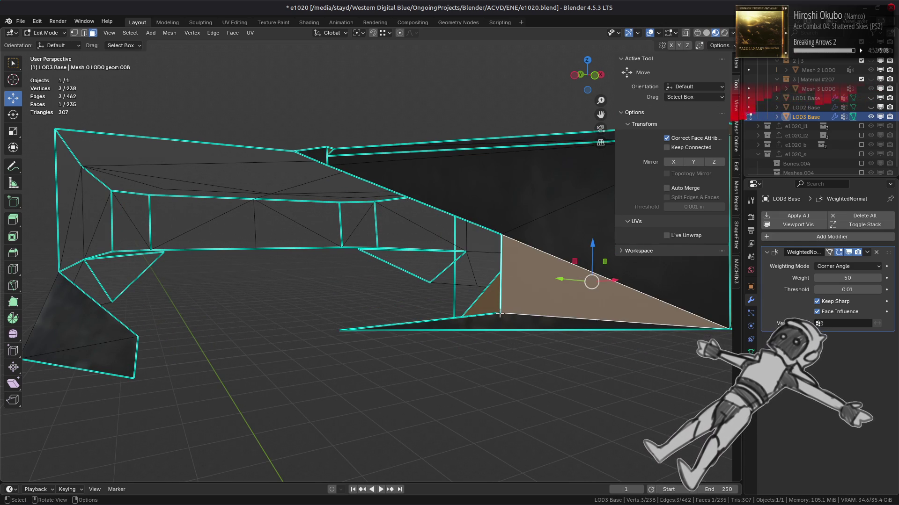
left_click(189, 390)
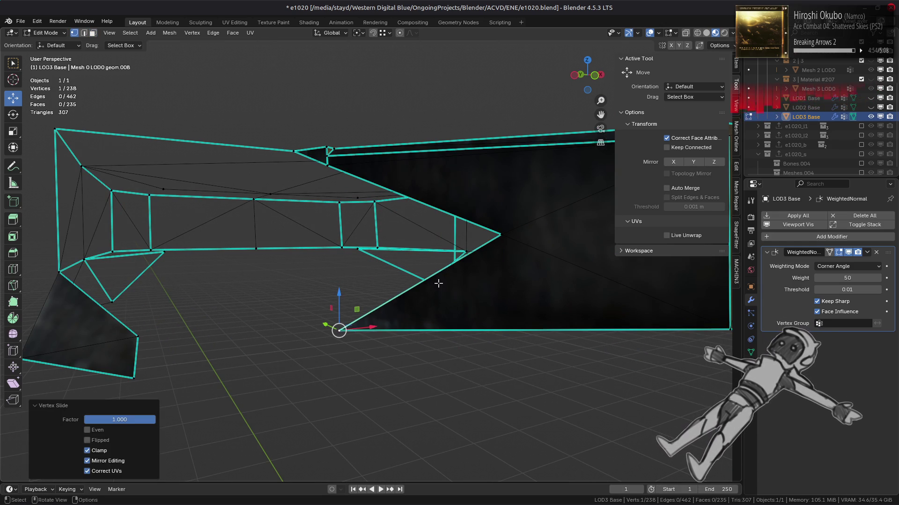
middle_click_drag(437, 282, 503, 294)
left_click(537, 282)
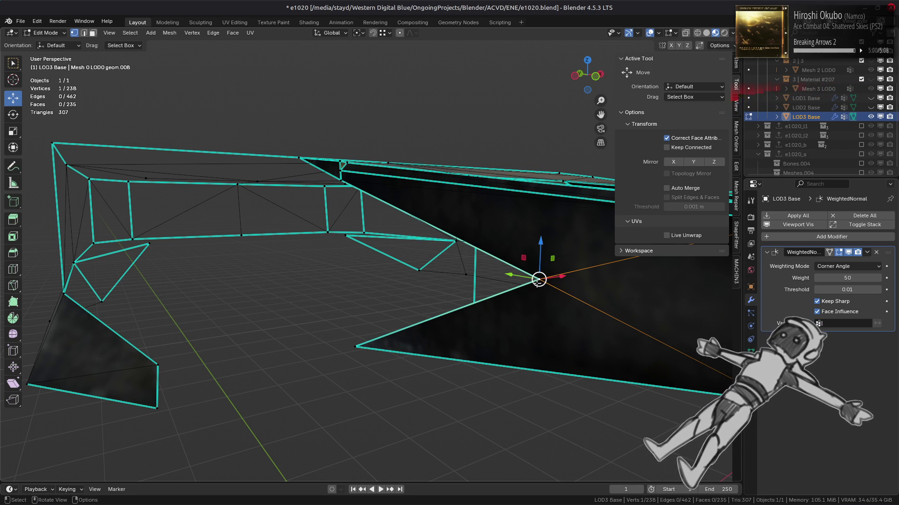
middle_click_drag(491, 273, 519, 288)
key("g")
key("g")
left_click(357, 234)
middle_click_drag(356, 234, 408, 232)
- Merge the linked part's vertices by distance, removing 2 duplicates
key("ctrl+l")
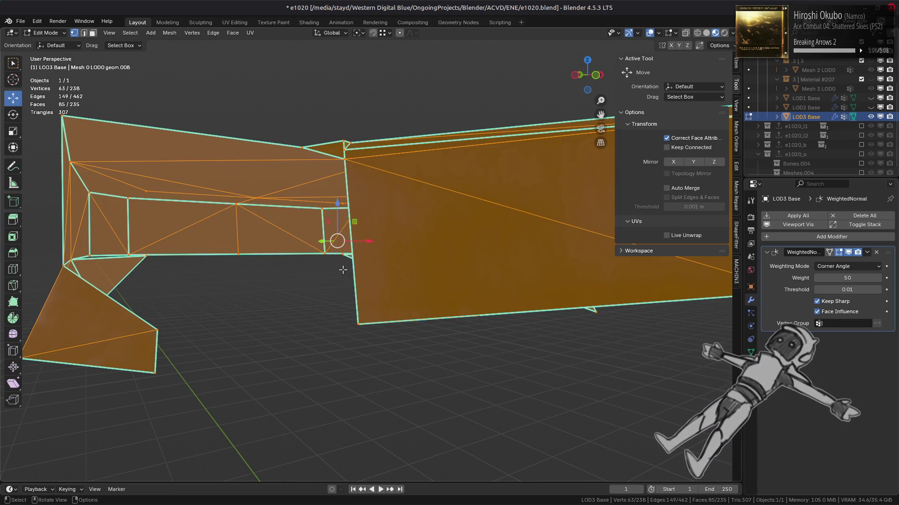
right_click(345, 271)
mouse_move(327, 261)
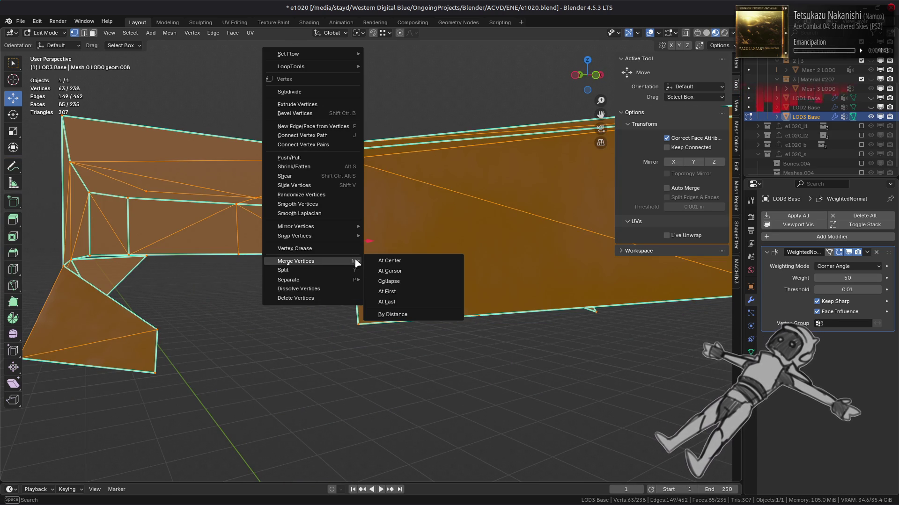
left_click(407, 315)
- Mark the vertical corner edge as sharp
middle_click_drag(386, 265, 360, 272)
key("2")
left_click(359, 273)
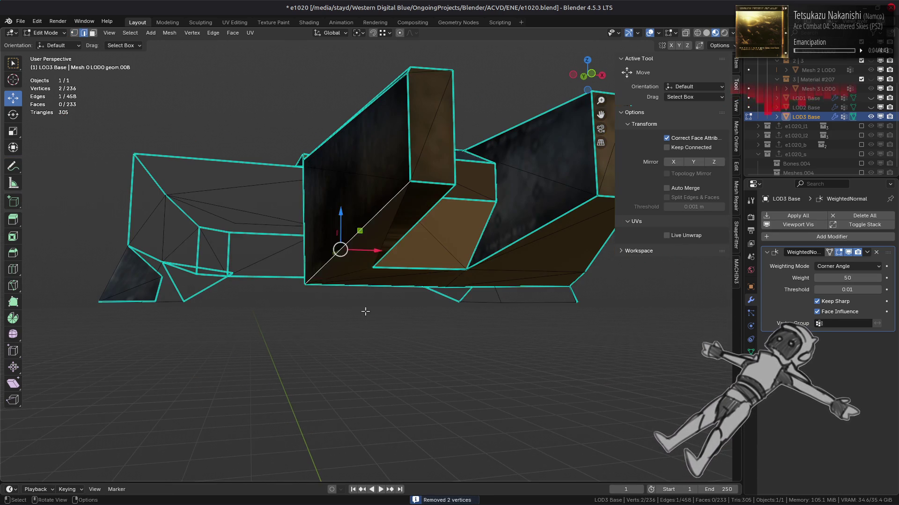
right_click(359, 273)
left_click(349, 402)
mouse_move(349, 401)
middle_mouse_down()
mouse_move(339, 289)
mouse_move(369, 274)
mouse_move(351, 269)
middle_mouse_up()
key("ctrl+l")
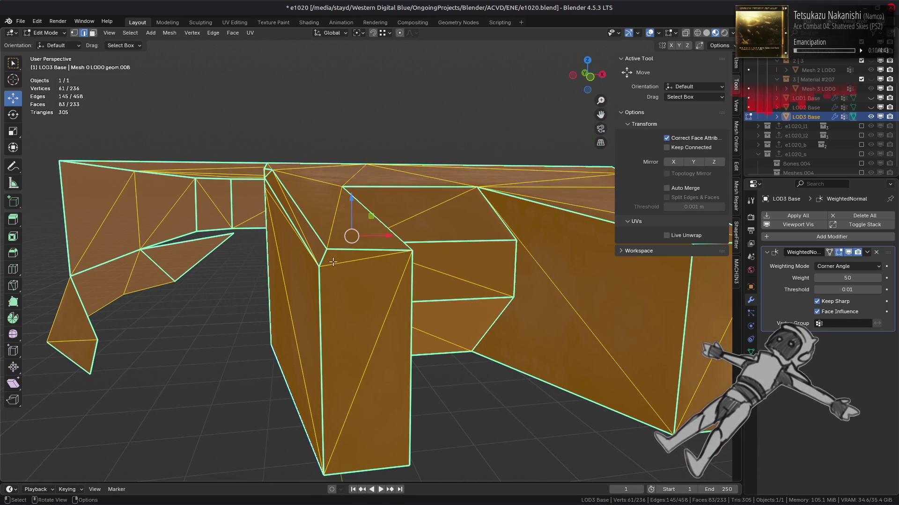
- Select a corner vertex and set snapping to Edge, undoing trial moves
key("1")
left_click(326, 249)
left_click(387, 34)
left_click(373, 110)
mouse_move(343, 244)
middle_mouse_down()
mouse_move(369, 262)
mouse_move(357, 247)
mouse_move(431, 262)
middle_mouse_up()
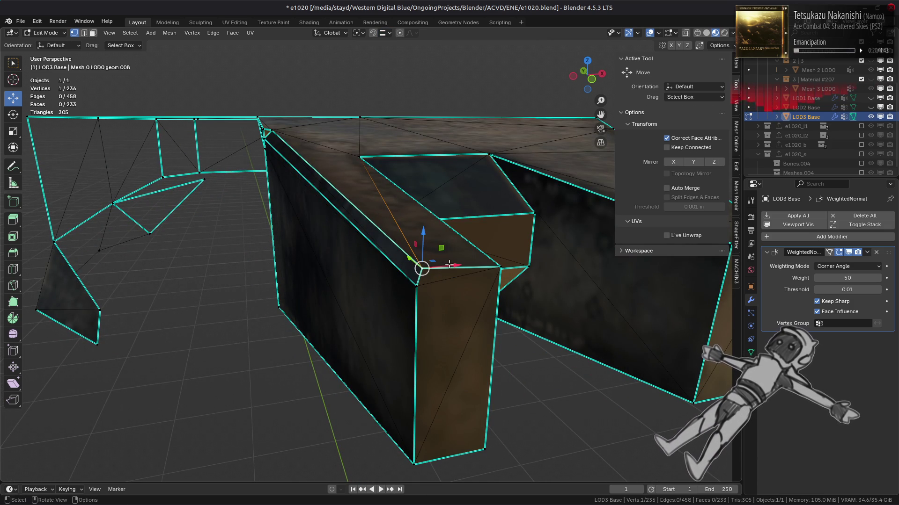
middle_click_drag(446, 264, 421, 256)
mouse_move(349, 214)
middle_mouse_down()
mouse_move(315, 201)
mouse_move(329, 236)
mouse_move(423, 349)
middle_mouse_up()
mouse_move(407, 355)
left_mouse_down()
mouse_move(424, 359)
mouse_move(358, 370)
left_mouse_up()
key("ctrl+z")
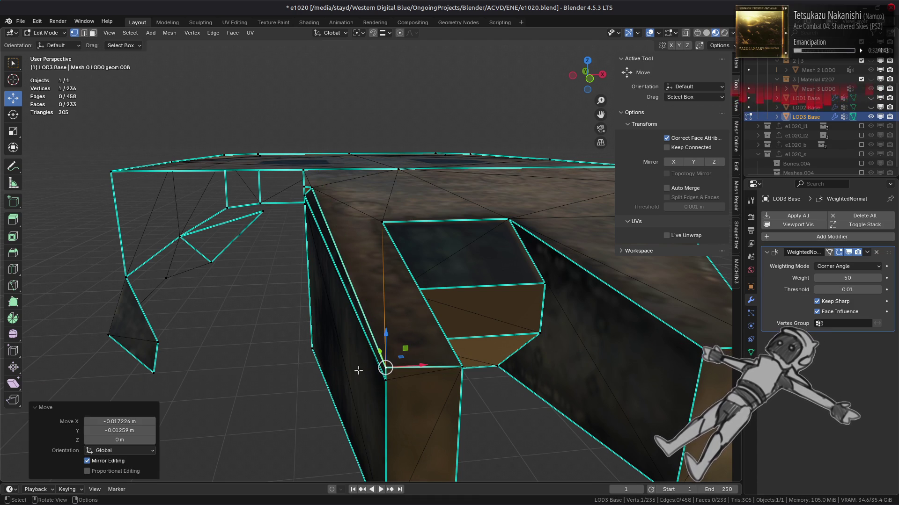
mouse_move(367, 364)
middle_mouse_down()
mouse_move(385, 381)
mouse_move(361, 291)
mouse_move(374, 274)
mouse_move(382, 234)
mouse_move(371, 245)
middle_mouse_up()
key("ctrl+z")
key("ctrl+shift+z")
key("ctrl+z")
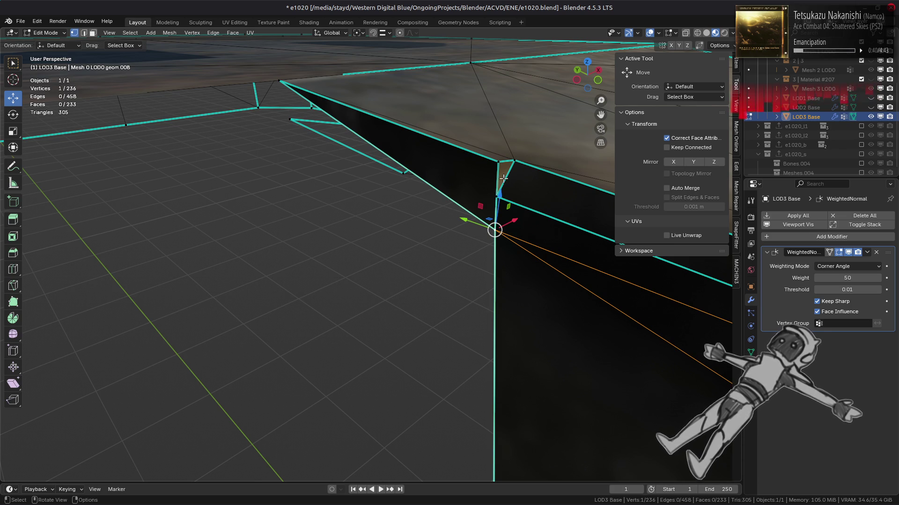
- Adjust the snap target and snap the corner vertex down onto the edge
key("3")
left_click(501, 179)
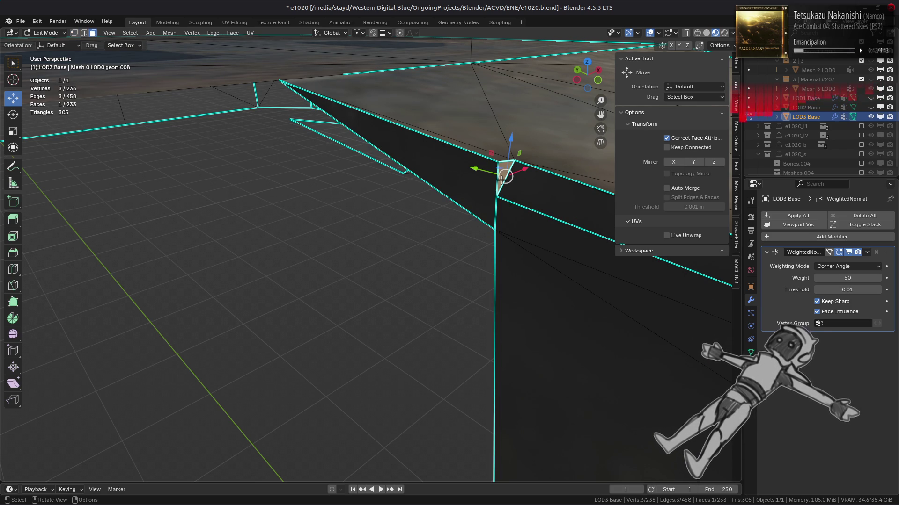
key("1")
left_click(495, 197)
mouse_move(496, 206)
left_mouse_down()
mouse_move(485, 252)
mouse_move(490, 229)
mouse_move(493, 265)
left_mouse_up()
key("ctrl+z")
left_click(387, 37)
left_click(393, 93)
key("ctrl+z")
left_click_drag(496, 170, 495, 208)
- Merge the snapped vertex into its neighbour with Merge By Distance
key("ctrl+l")
right_click(368, 330)
mouse_move(356, 457)
left_click(418, 458)
- Delete the leftover sliver face
key("3")
left_click(472, 207)
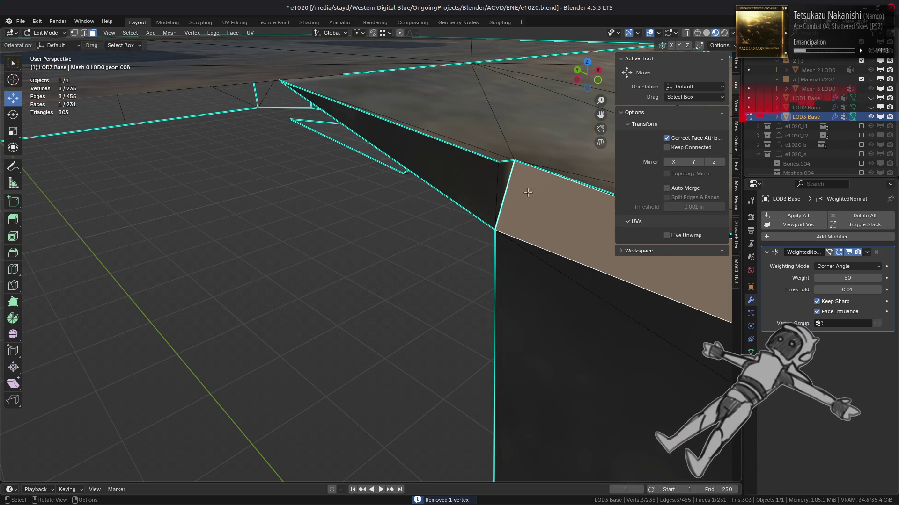
right_click(383, 315)
left_click(375, 474)
- Raise the corner vertex by 0.1088 m, then select the linked part
key("1")
left_click(493, 230)
mouse_move(492, 233)
middle_mouse_down()
mouse_move(424, 246)
mouse_move(382, 197)
middle_mouse_up()
mouse_move(295, 181)
middle_mouse_down()
mouse_move(327, 197)
mouse_move(334, 177)
mouse_move(329, 231)
middle_mouse_up()
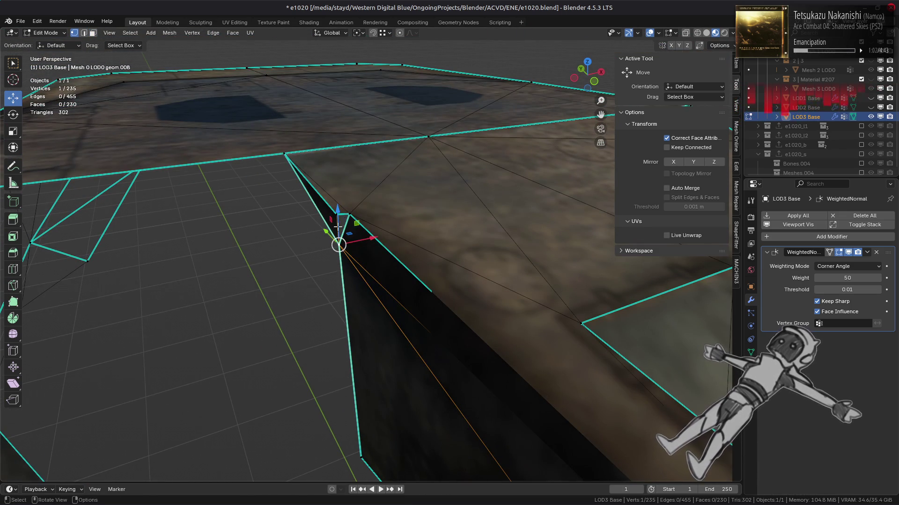
key("g")
left_click(351, 216)
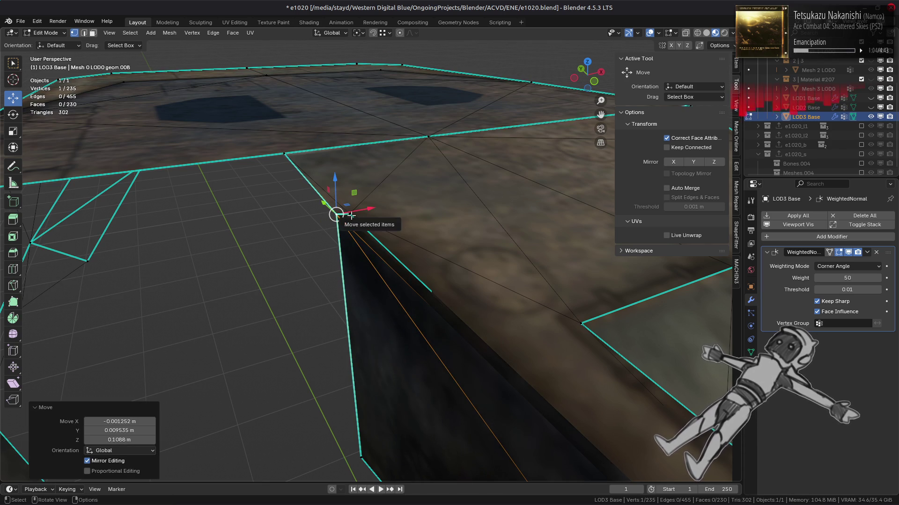
scroll(386, 241, "down", 5)
mouse_move(383, 236)
middle_mouse_down()
mouse_move(369, 223)
mouse_move(381, 245)
middle_mouse_up()
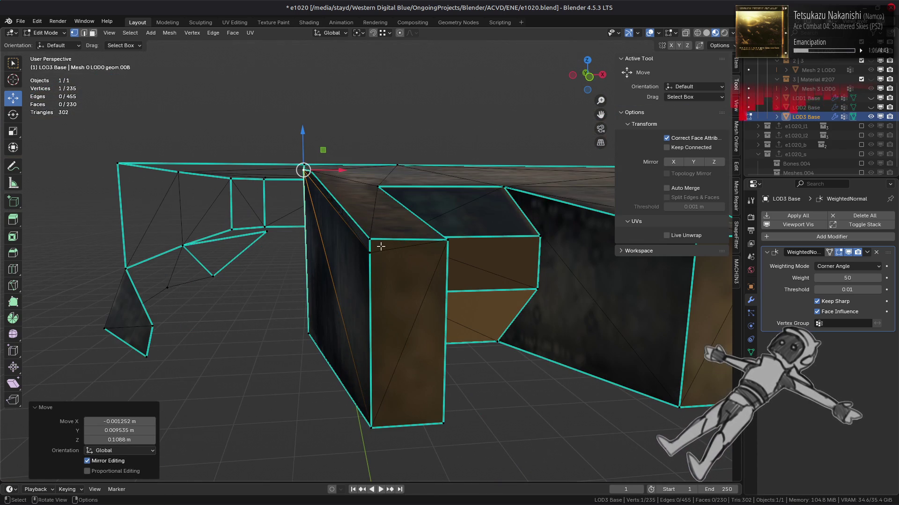
left_click(370, 240)
key("ctrl+l")
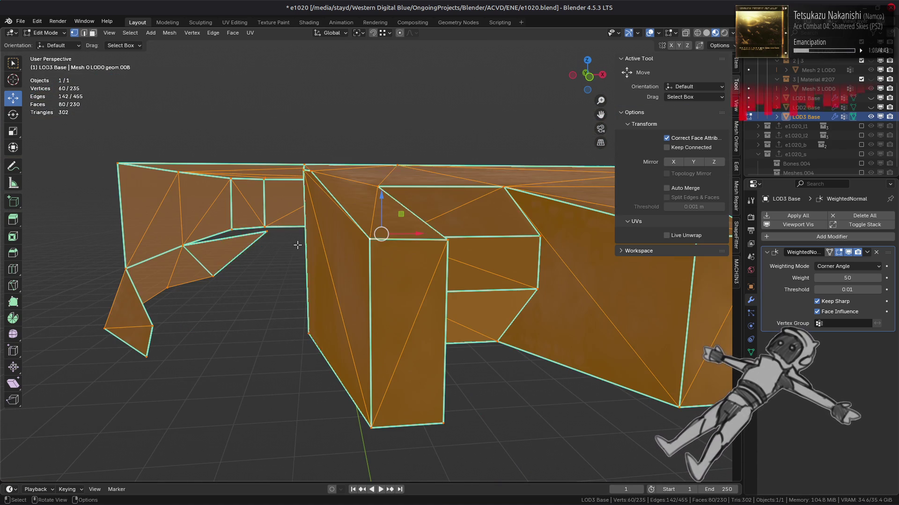
- Merge vertices by distance, nudge a corner vertex left, and weld again
right_click(299, 245)
mouse_move(300, 245)
mouse_move(262, 440)
left_click(346, 440)
mouse_move(374, 262)
middle_mouse_down()
mouse_move(391, 268)
mouse_move(370, 243)
middle_mouse_up()
left_click(317, 243)
left_click_drag(317, 243, 311, 243)
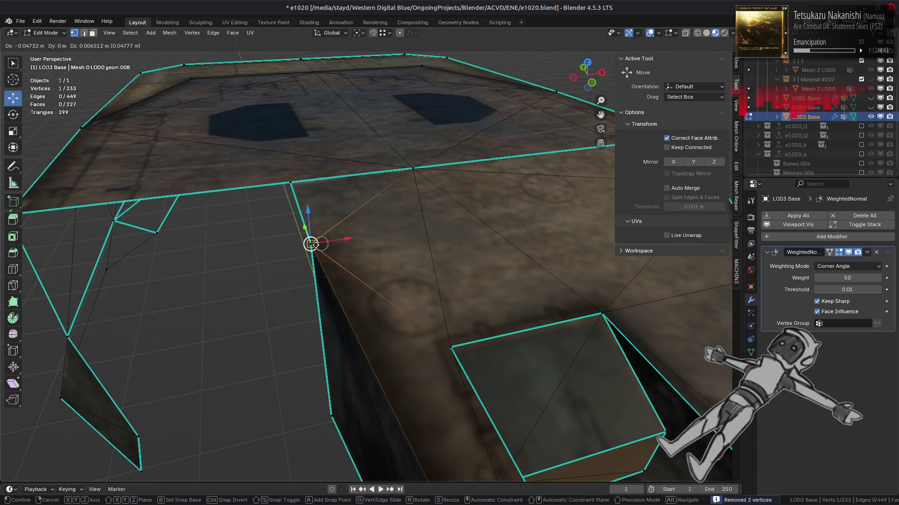
scroll(249, 276, "down", 2)
key("ctrl+l")
right_click(267, 283)
mouse_move(271, 282)
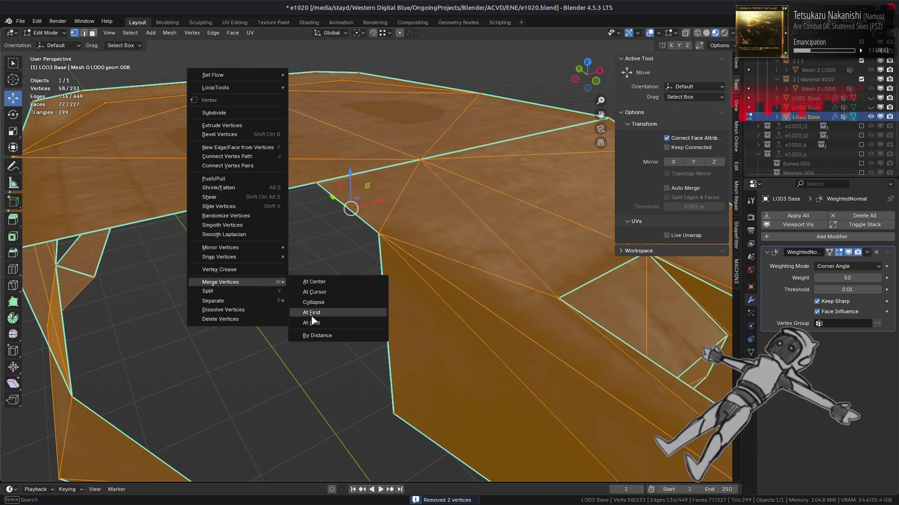
left_click(319, 335)
- Mark the selected hull edge as sharp
key("2")
scroll(471, 294, "down", 3)
left_click(471, 295)
mouse_move(397, 302)
middle_mouse_down()
mouse_move(329, 213)
mouse_move(386, 321)
middle_mouse_up()
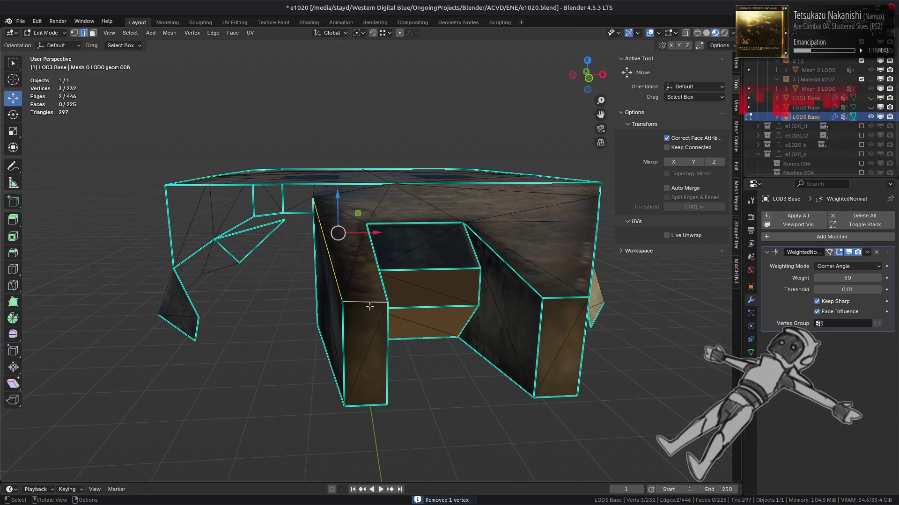
right_click(370, 306)
left_click(380, 401)
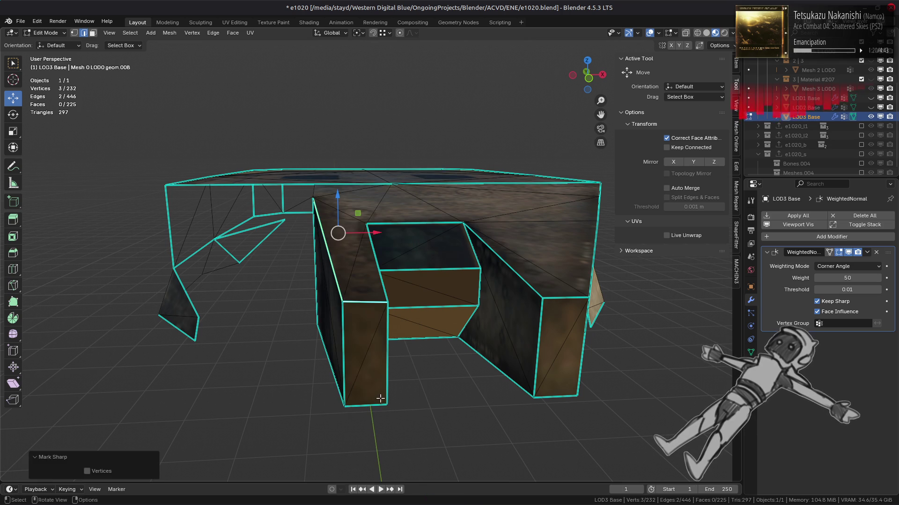
- Reveal the previously hidden faces and clear the selection
key("3")
mouse_move(416, 285)
middle_mouse_down()
mouse_move(395, 263)
mouse_move(351, 269)
mouse_move(349, 243)
mouse_move(382, 240)
mouse_move(445, 265)
mouse_move(401, 309)
mouse_move(549, 305)
mouse_move(537, 321)
mouse_move(431, 301)
mouse_move(411, 315)
mouse_move(412, 198)
mouse_move(338, 233)
middle_mouse_up()
key("l")
key("alt+a")
key("ctrl+z")
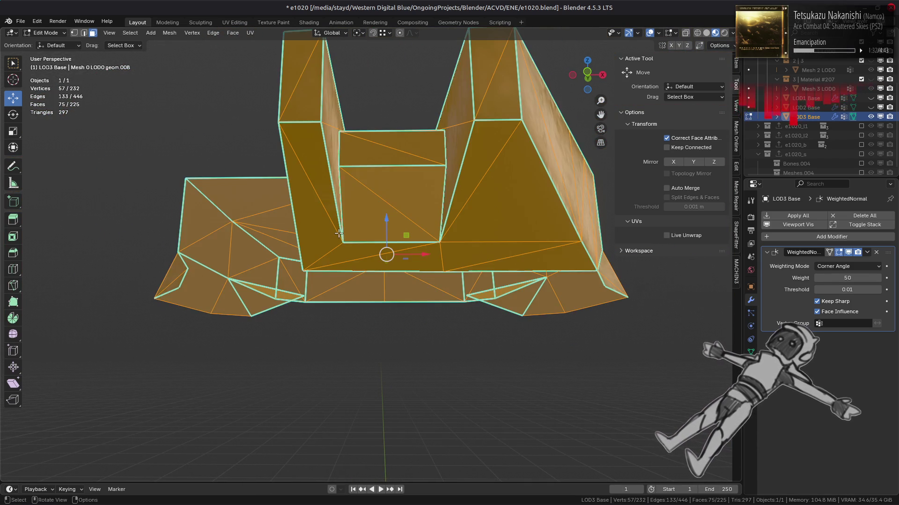
key("ctrl+z")
key("alt+h")
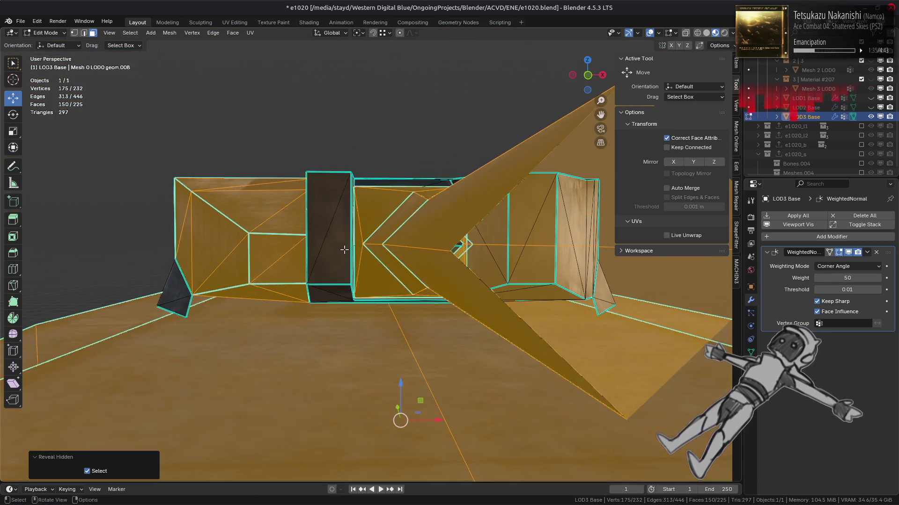
key("alt+a")
- Hide the lower hull faces and select the top vertex of the black side face
mouse_move(344, 250)
middle_mouse_down()
mouse_move(365, 278)
mouse_move(405, 297)
mouse_move(449, 279)
middle_mouse_up()
key("l")
key("h")
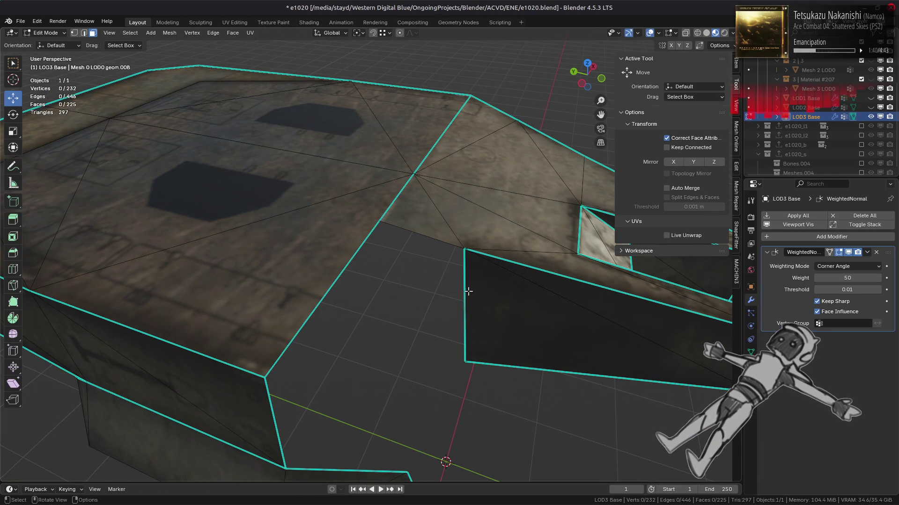
key("1")
left_click(462, 276)
mouse_move(462, 276)
middle_mouse_down()
mouse_move(437, 256)
mouse_move(396, 253)
middle_mouse_up()
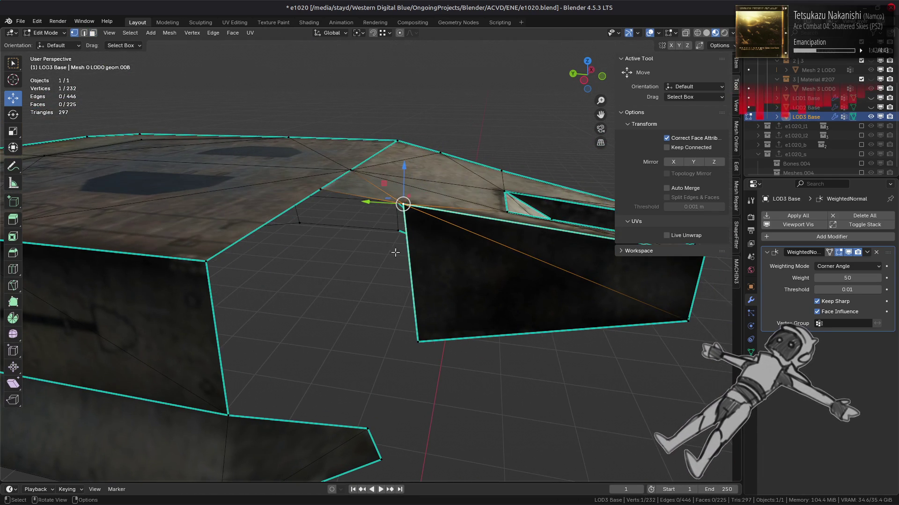
mouse_move(421, 211)
middle_mouse_down()
mouse_move(407, 223)
mouse_move(415, 257)
middle_mouse_up()
- Slide the corner vertex along its edge, then orbit to inspect the gap
key("g")
key("g")
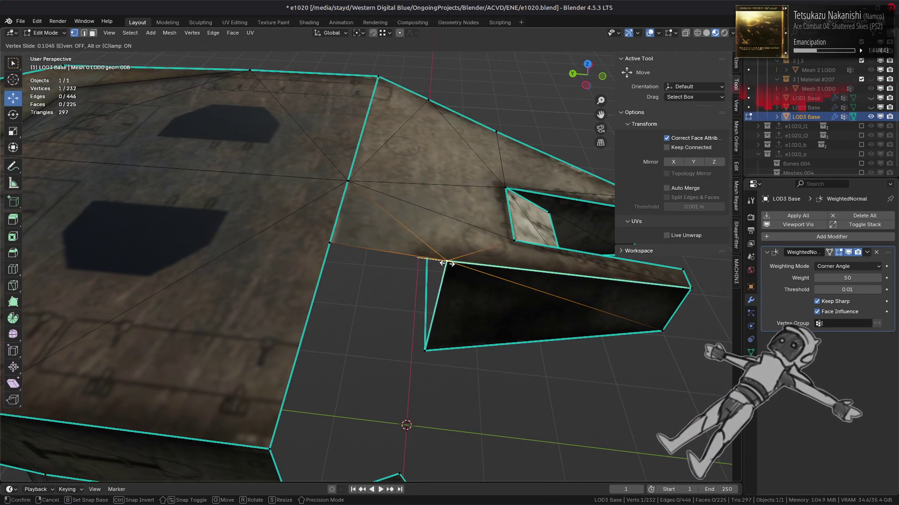
left_click(329, 245)
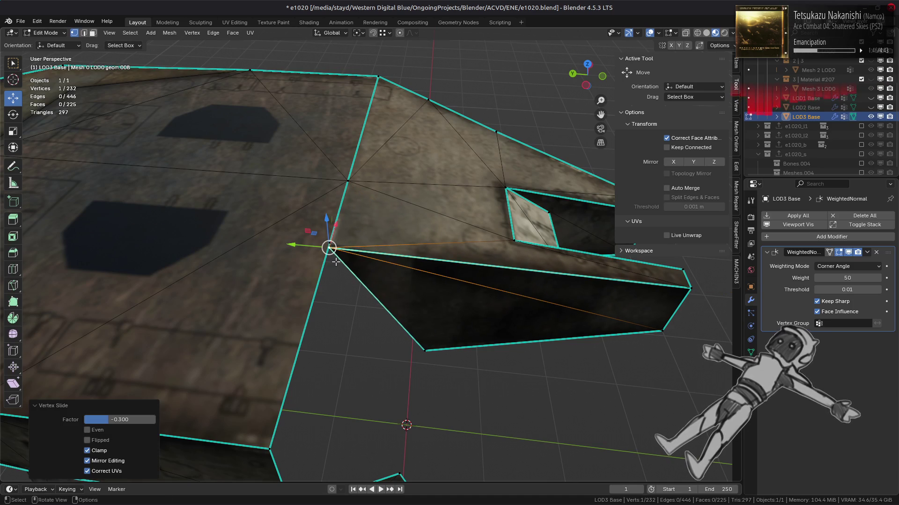
scroll(331, 251, "up", 1)
mouse_move(336, 261)
middle_mouse_down()
mouse_move(260, 220)
mouse_move(260, 257)
mouse_move(321, 178)
mouse_move(350, 262)
mouse_move(345, 277)
mouse_move(262, 281)
mouse_move(267, 293)
mouse_move(445, 276)
mouse_move(440, 251)
middle_mouse_up()
- Try filling a triangle between the two corner edges, then undo it
key("2")
left_click(427, 215)
left_click(456, 289, "shift")
key("f")
key("alt+a")
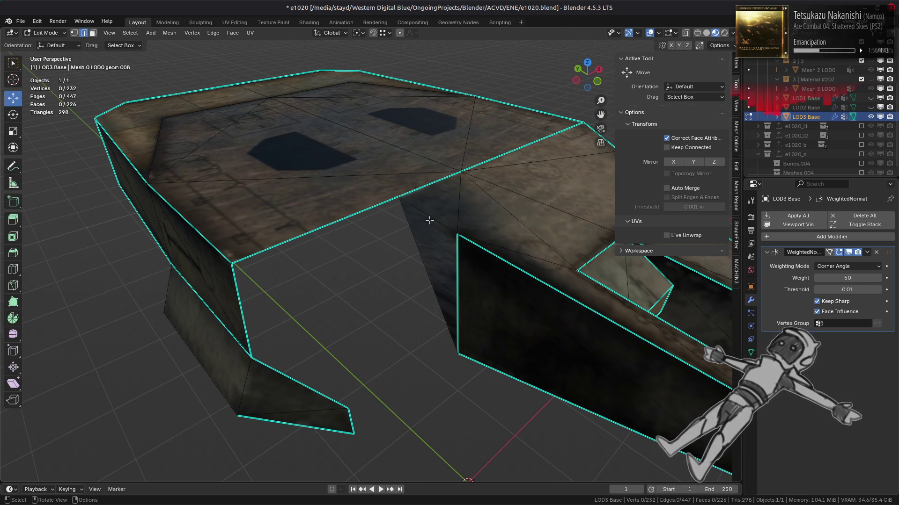
key("Tab")
key("ctrl+z")
key("ctrl+z")
key("ctrl+z")
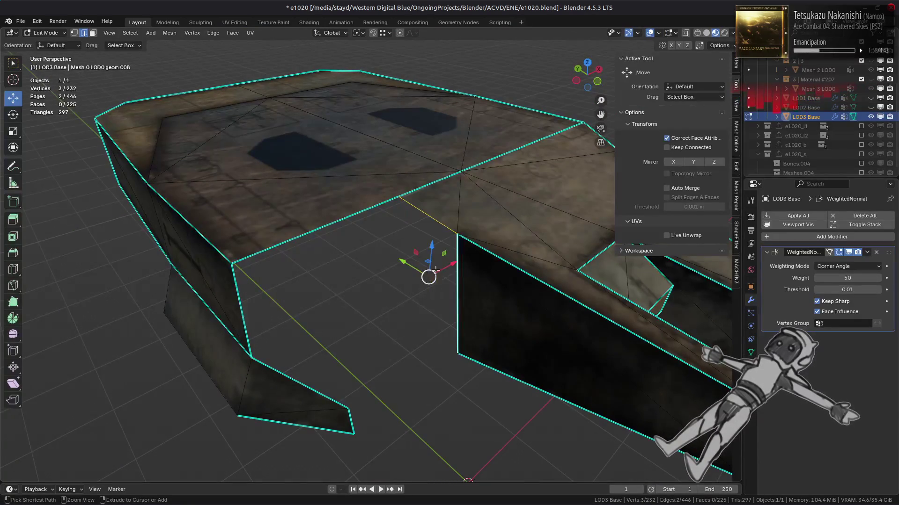
- Extrude the edge down into a new wall panel and weld duplicates with Merge by Distance
key("e")
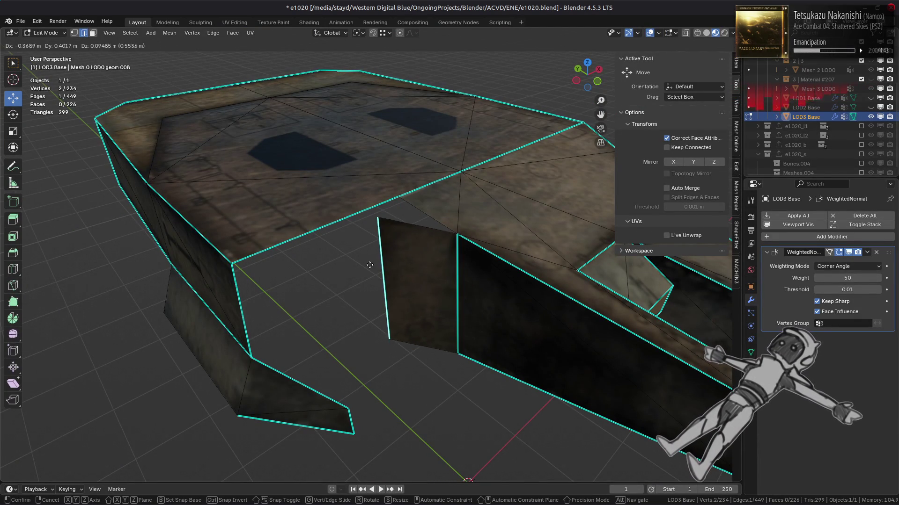
left_click(408, 205)
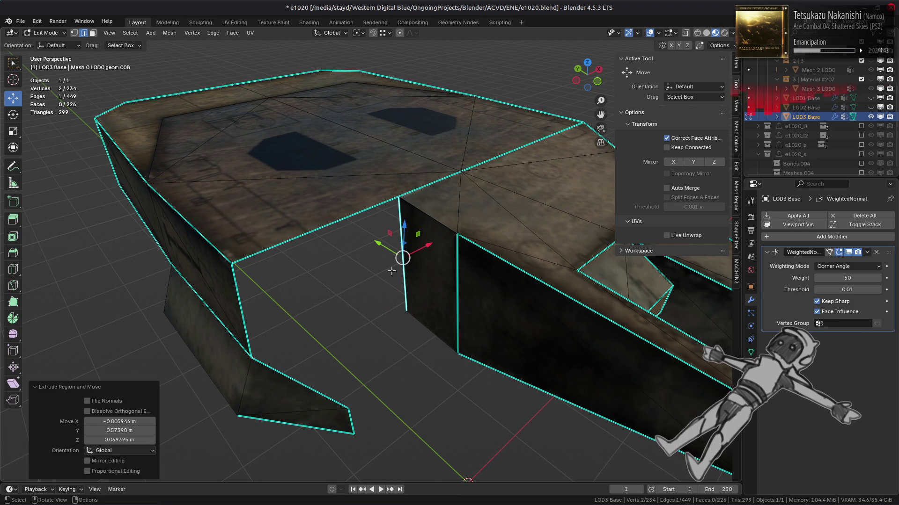
key("1")
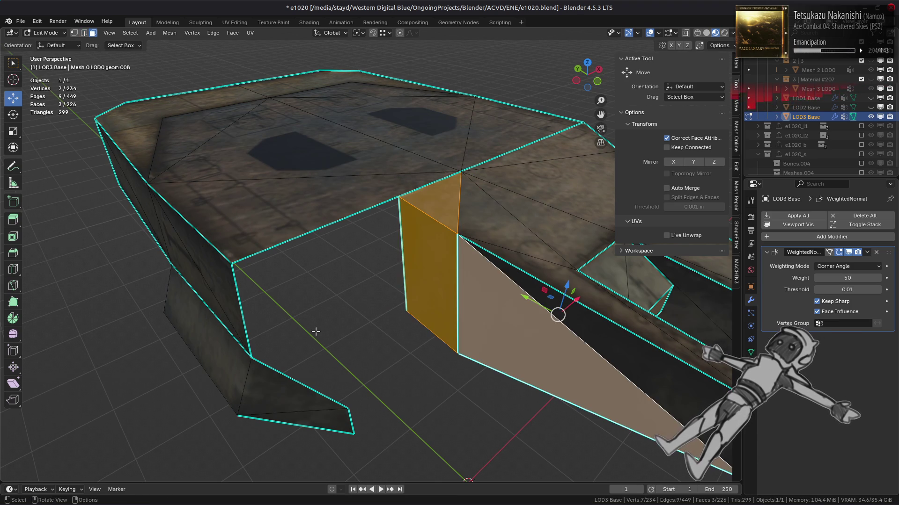
right_click(317, 333)
mouse_move(310, 454)
left_click(364, 474)
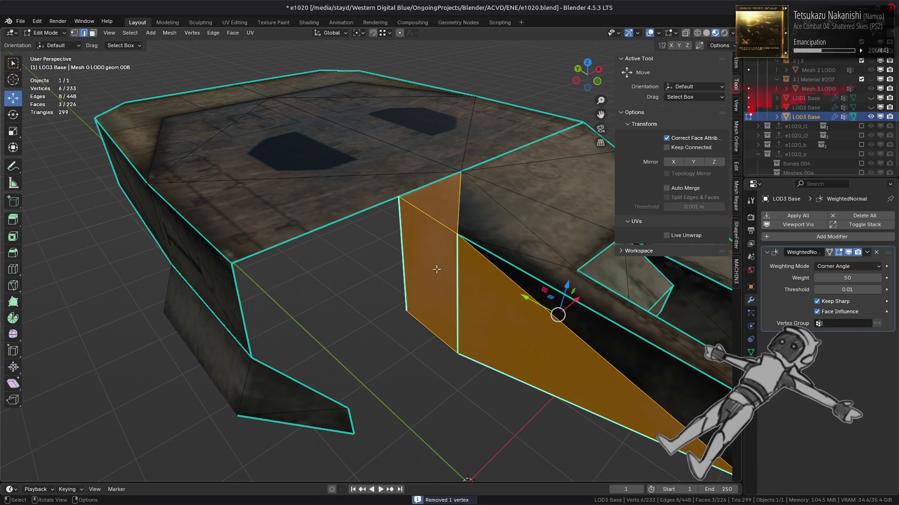
- Mark the new panel's vertical edge as sharp, then select the other vertical edge
key("2")
left_click(427, 212)
right_click(318, 336)
left_click(304, 402)
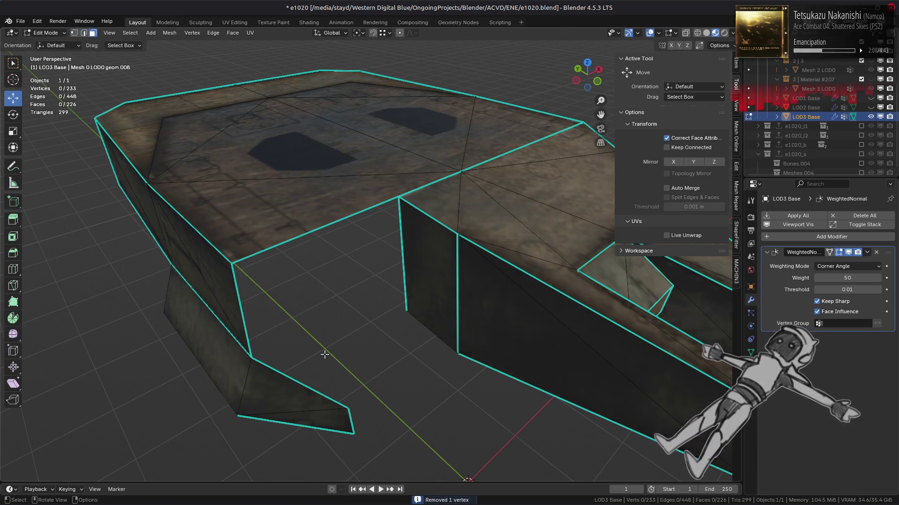
left_click(448, 303)
right_click(318, 334)
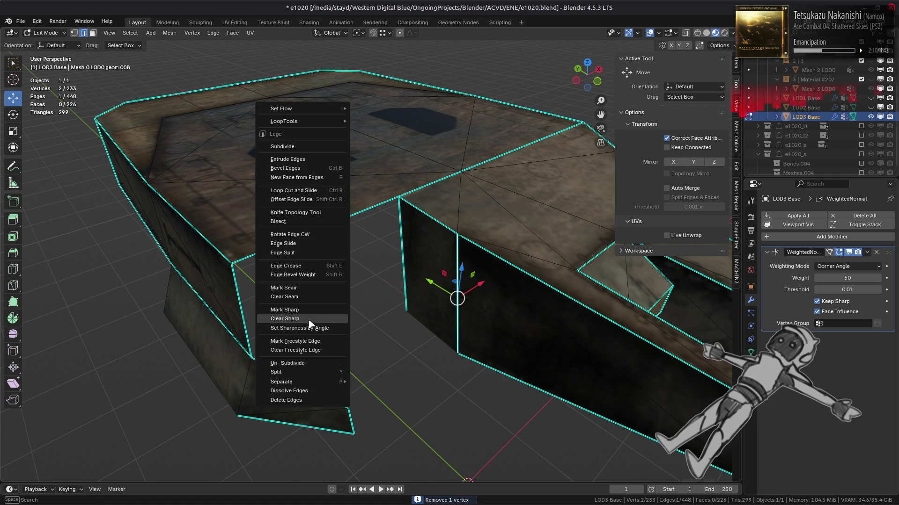
- Clear the wrong sharp edge, reveal the hidden hull faces, and pick the seam-corner vertex
left_click(328, 319)
key("3")
key("alt+h")
mouse_move(349, 311)
middle_mouse_down()
mouse_move(316, 269)
mouse_move(339, 276)
middle_mouse_up()
key("alt+a")
key("1")
left_click(335, 284)
right_click(311, 313)
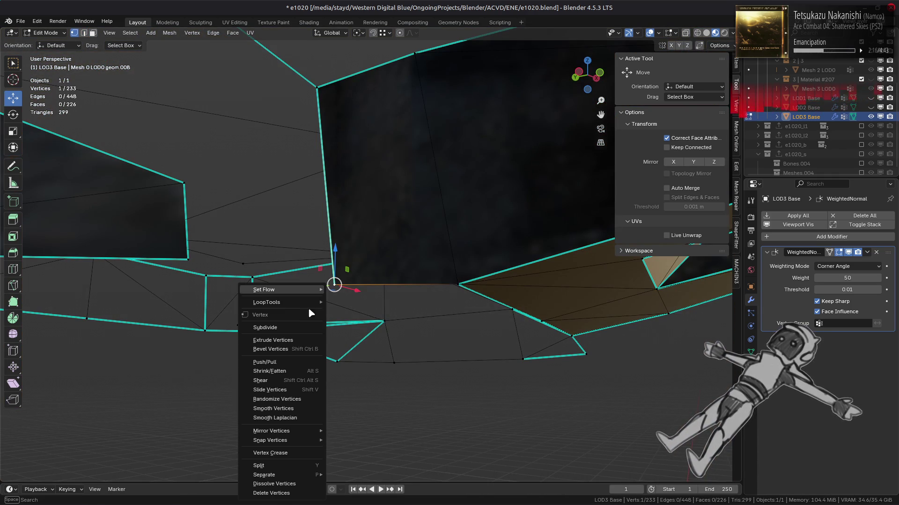
- Isolate the wedge-shaped island to inspect it, then bring the rest back
mouse_move(368, 301)
middle_mouse_down()
mouse_move(400, 224)
mouse_move(345, 218)
mouse_move(430, 256)
mouse_move(407, 247)
middle_mouse_up()
key("3")
key("a")
key("alt+a")
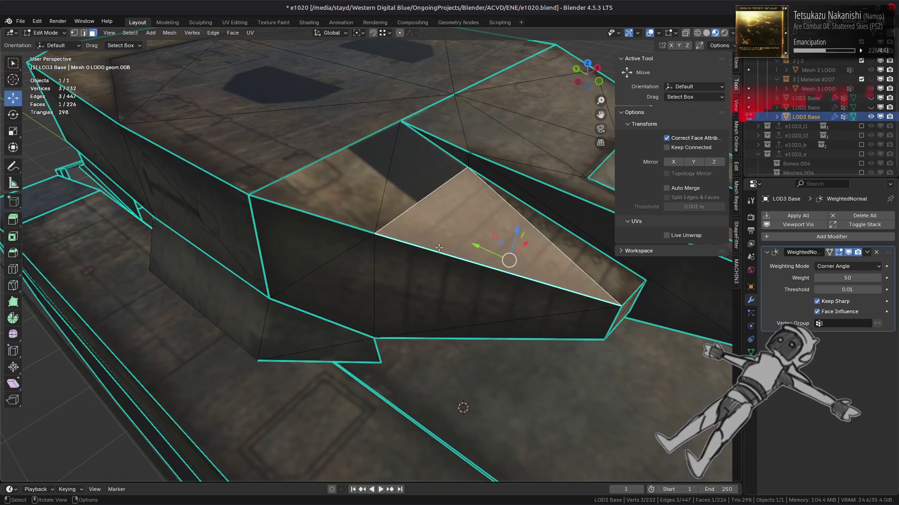
key("l")
key("shift+h")
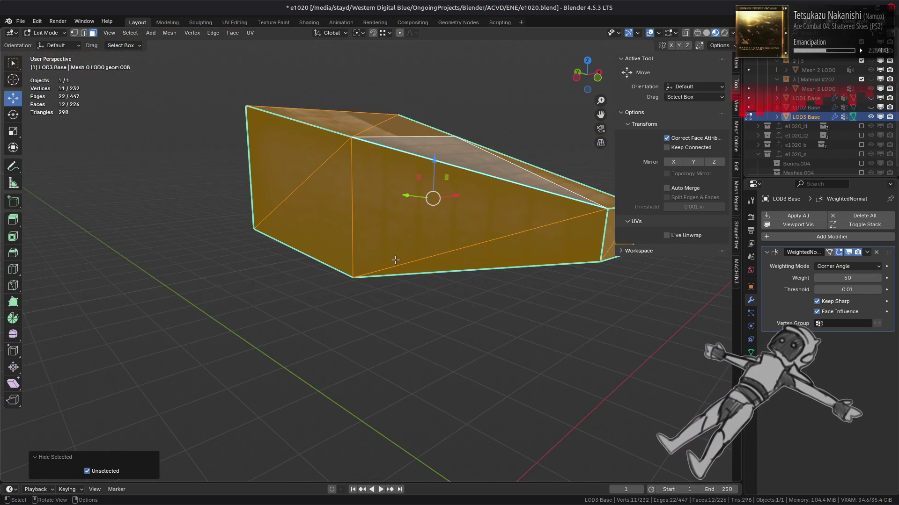
mouse_move(378, 237)
middle_mouse_down()
mouse_move(364, 199)
mouse_move(403, 268)
mouse_move(393, 299)
mouse_move(385, 271)
middle_mouse_up()
key("ctrl+z")
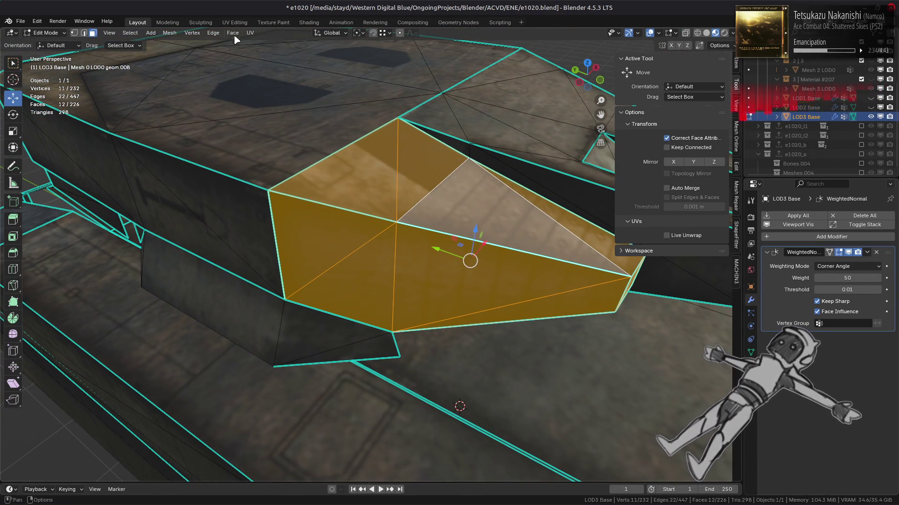
- Convert the wedge island's triangles to quads and dissolve the extra edges
left_click(232, 33)
left_click(265, 104)
mouse_move(378, 193)
middle_mouse_down()
mouse_move(295, 160)
mouse_move(399, 192)
mouse_move(331, 156)
mouse_move(300, 178)
mouse_move(279, 234)
middle_mouse_up()
key("2")
key("alt+a")
right_click(279, 234)
left_click(254, 483)
- Merge the selected edges at center into a single vertex
middle_click_drag(261, 445, 351, 304)
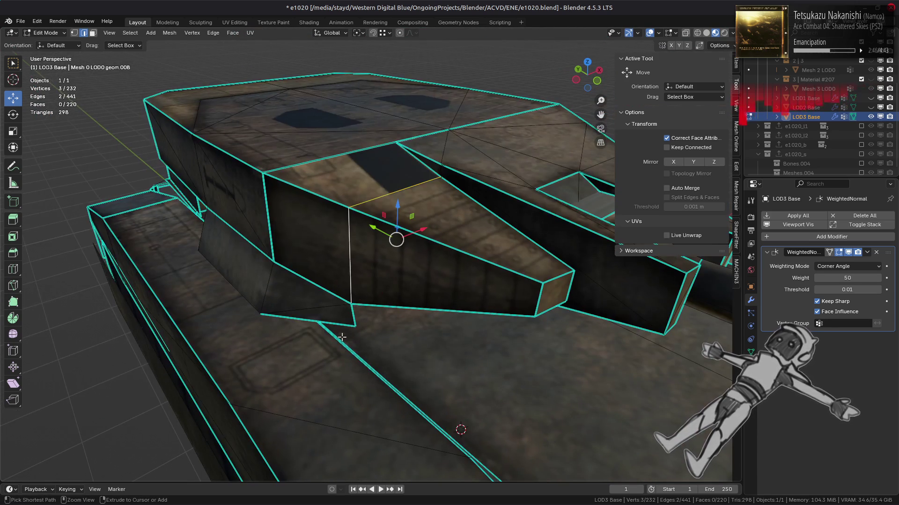
key("m")
left_click(369, 323)
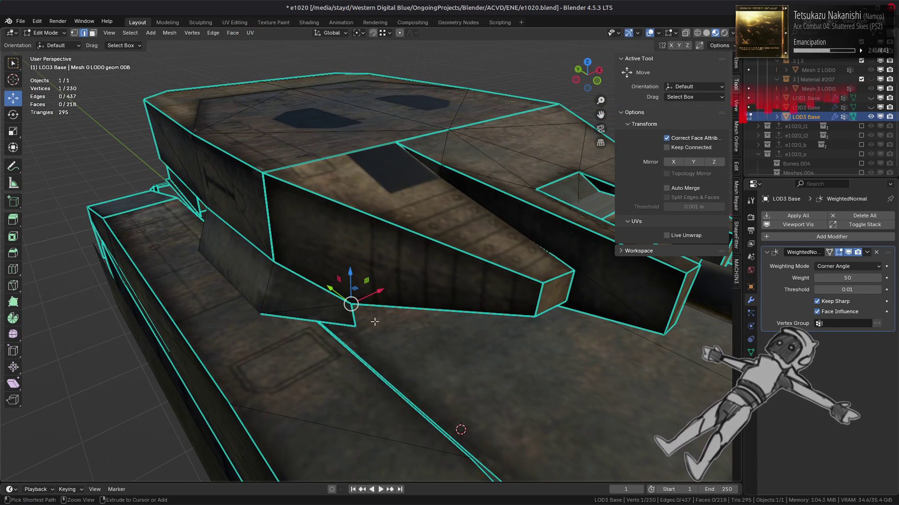
- Orbit around the turret and barrel to inspect the turret side edges
mouse_move(448, 319)
middle_mouse_down()
mouse_move(473, 259)
mouse_move(424, 282)
middle_mouse_up()
key("3")
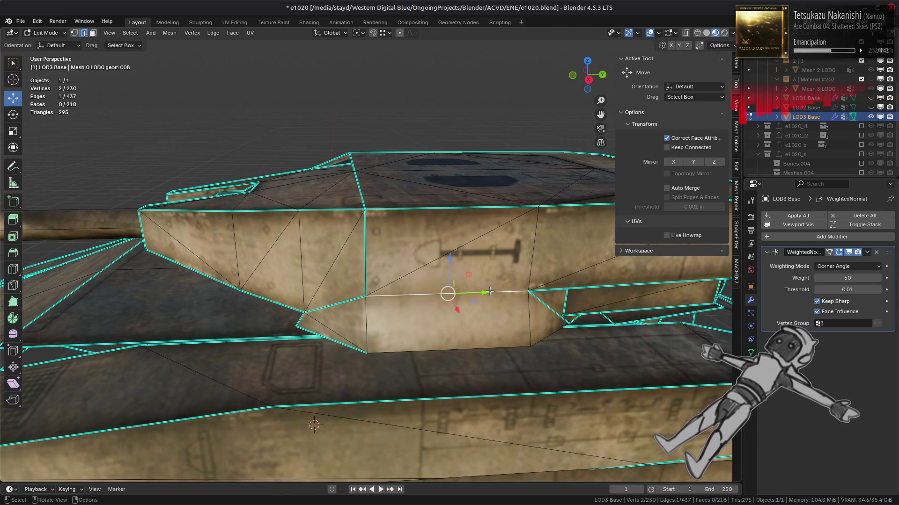
middle_click_drag(477, 304, 318, 280)
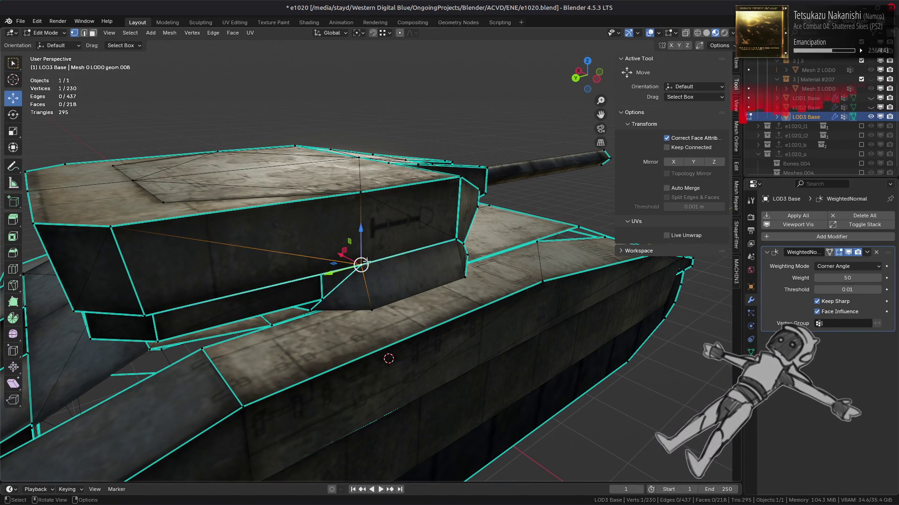
key("2")
mouse_move(357, 260)
middle_mouse_down()
mouse_move(487, 212)
mouse_move(469, 262)
mouse_move(478, 262)
mouse_move(480, 280)
middle_mouse_up()
right_click(526, 301)
left_click(496, 228)
- Select the turret-front side faces, including the triangle, and convert them to quads
key("3")
left_click(479, 279)
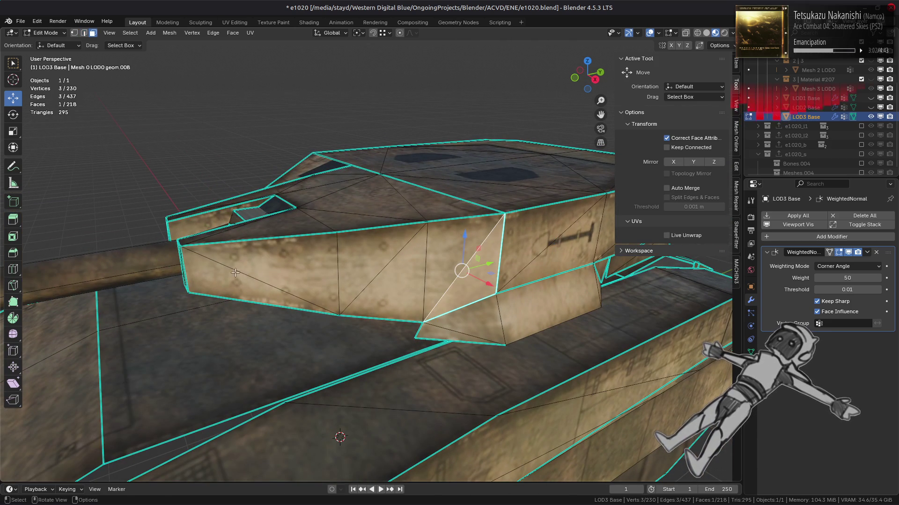
left_click(211, 271, "ctrl")
mouse_move(211, 272)
middle_mouse_down()
mouse_move(385, 255)
mouse_move(300, 268)
mouse_move(487, 273)
mouse_move(468, 248)
middle_mouse_up()
left_click(378, 261, "ctrl")
left_click(385, 255, "shift")
left_click(300, 268, "shift")
left_click(493, 280, "shift")
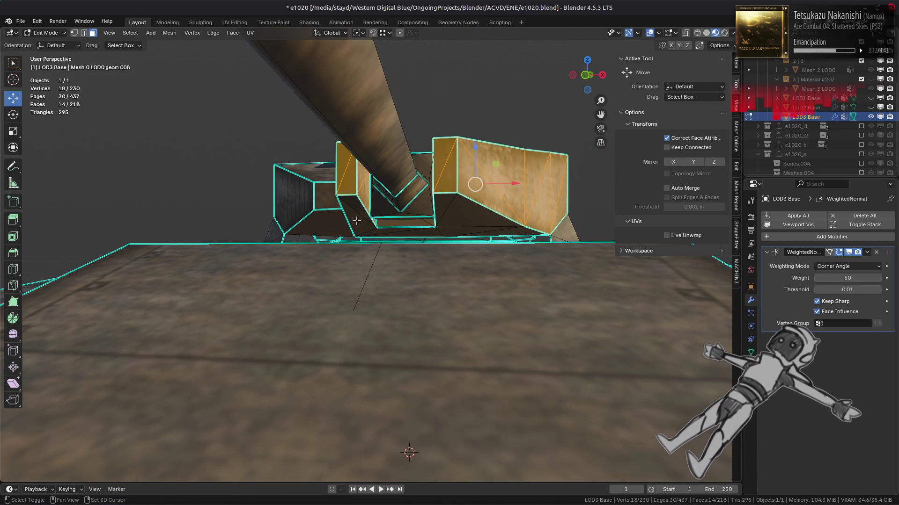
left_click(442, 207, "shift")
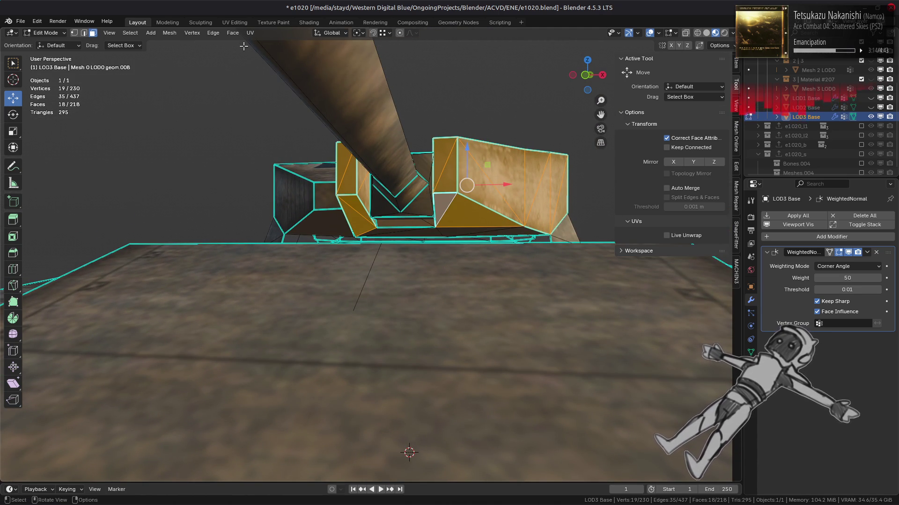
left_click(237, 33)
left_click(274, 104)
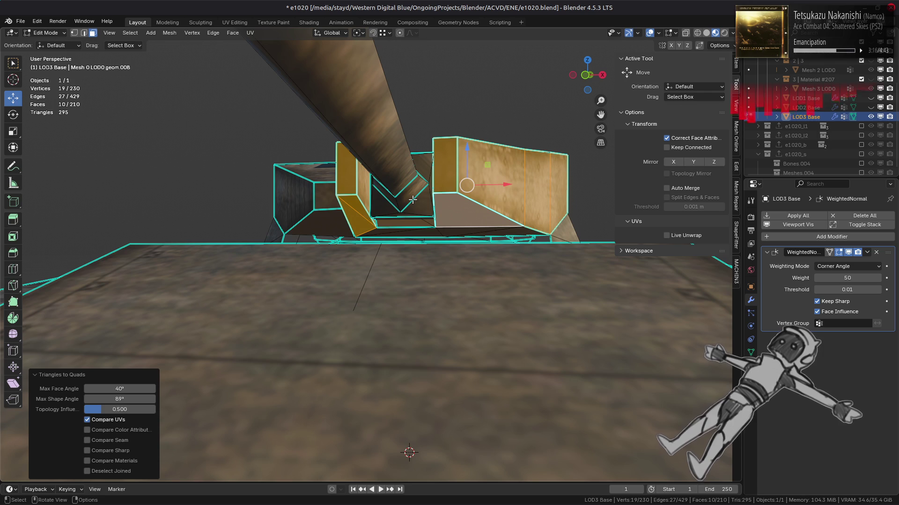
- Dissolve the stray edge on the hull
key("2")
middle_click_drag(337, 231, 281, 300)
left_click(255, 315)
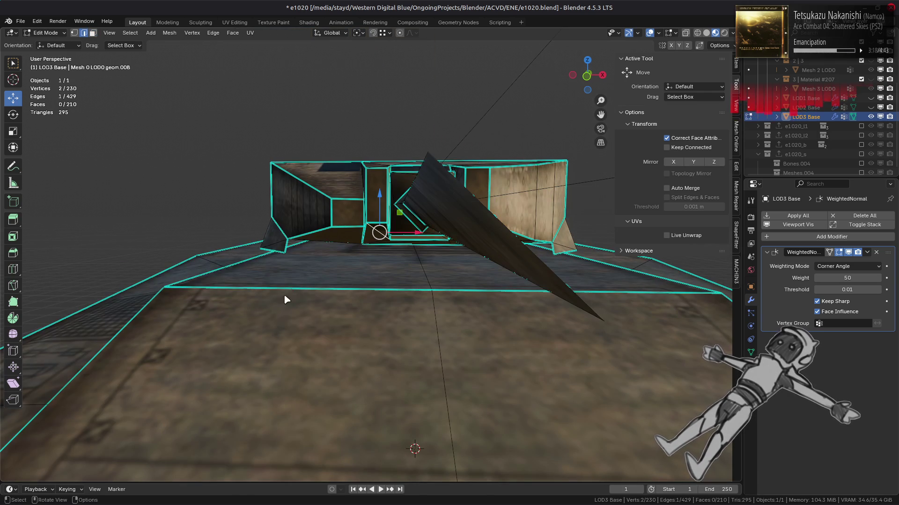
right_click(255, 315)
left_click(272, 463)
scroll(395, 294, "up", 3)
- Inspect the hull vertices from a low side angle and near top-down
key("1")
key("a")
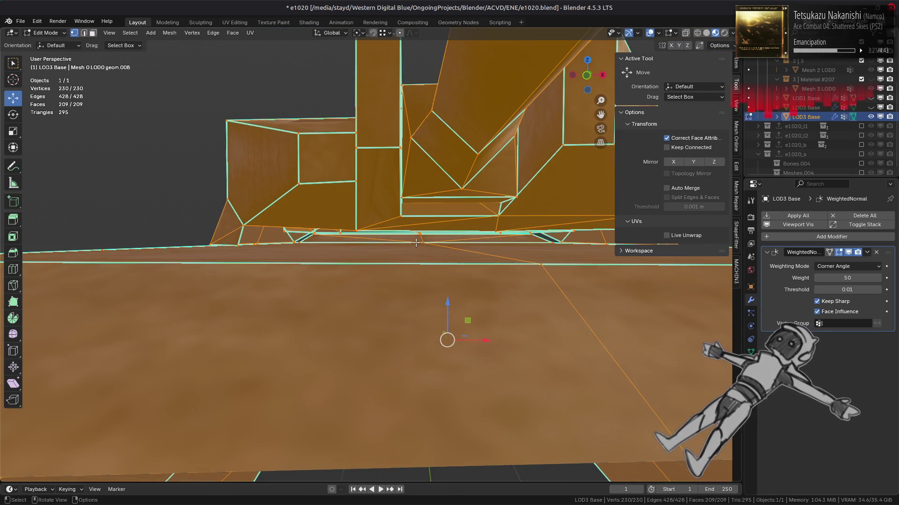
left_click(415, 243, "ctrl")
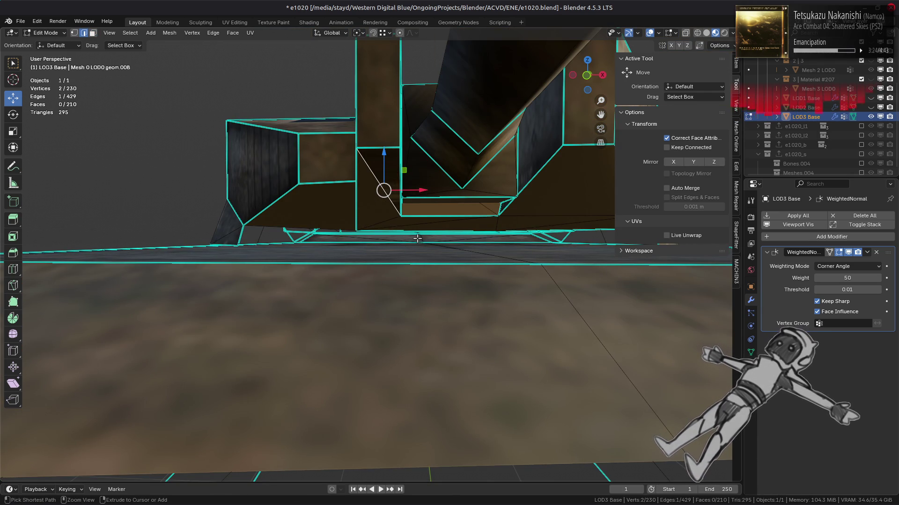
key("alt+a")
mouse_move(438, 236)
middle_mouse_down()
mouse_move(421, 234)
mouse_move(418, 249)
middle_mouse_up()
scroll(417, 250, "down", 2)
middle_click_drag(467, 238, 459, 261)
- Select the linked flat faces region through the select-similar options
key("a")
key("3")
left_click(434, 260)
key("shift+g")
left_click(434, 266)
mouse_move(330, 210)
middle_mouse_down()
mouse_move(347, 205)
mouse_move(349, 180)
mouse_move(337, 215)
mouse_move(349, 171)
middle_mouse_up()
scroll(346, 206, "up", 4)
scroll(346, 207, "down", 3)
key("a")
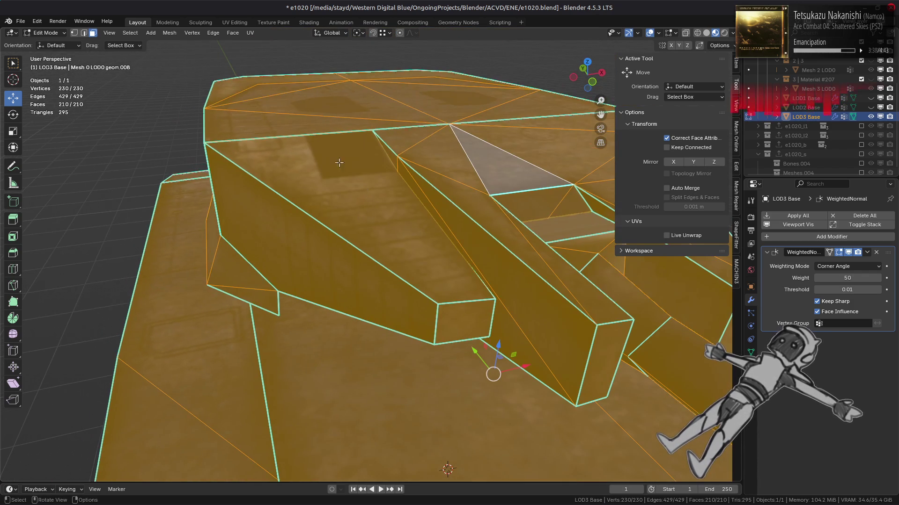
- Isolate the sloped hull wedge and move its tip vertex up and left
left_click(468, 172)
key("ctrl+l")
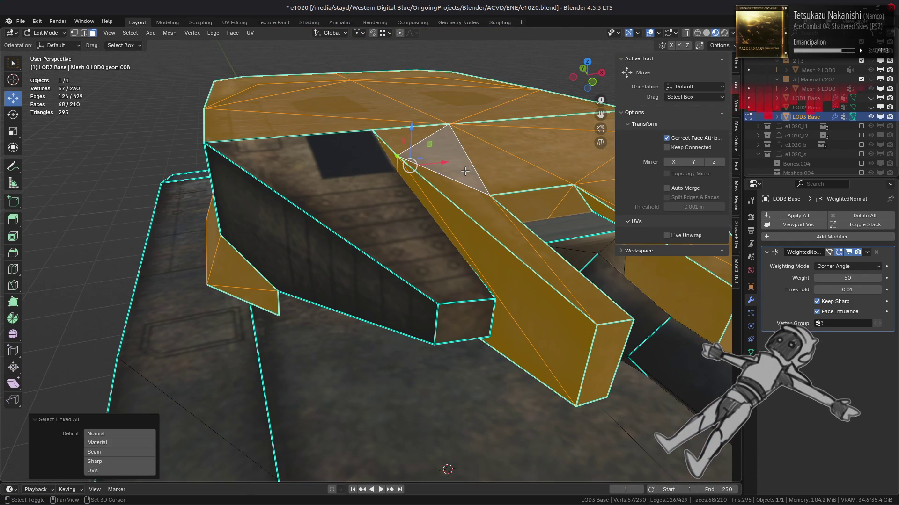
key("shift+h")
key("1")
left_click(407, 142)
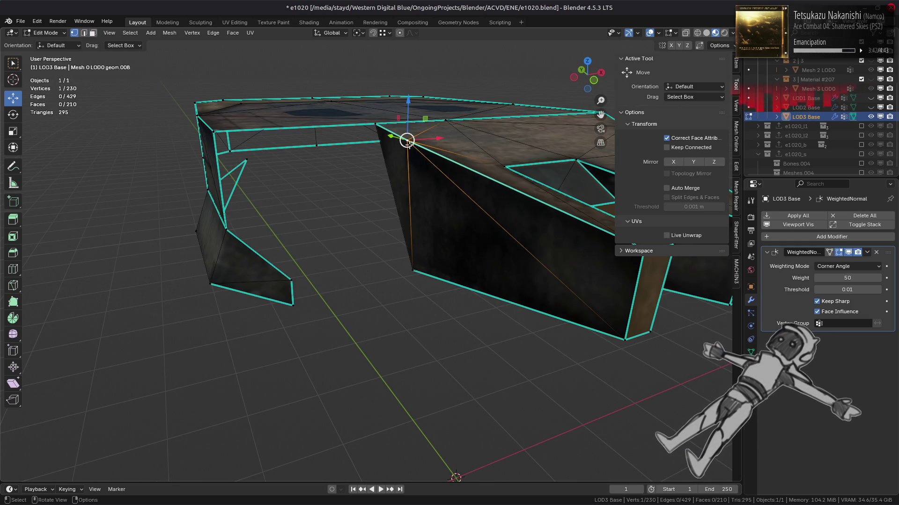
scroll(408, 145, "up", 4)
left_click_drag(411, 199, 376, 153)
key("ctrl+z")
key("ctrl+shift+z")
- Check the wedge's shading in Object Mode, then return to Edit Mode
key("Tab")
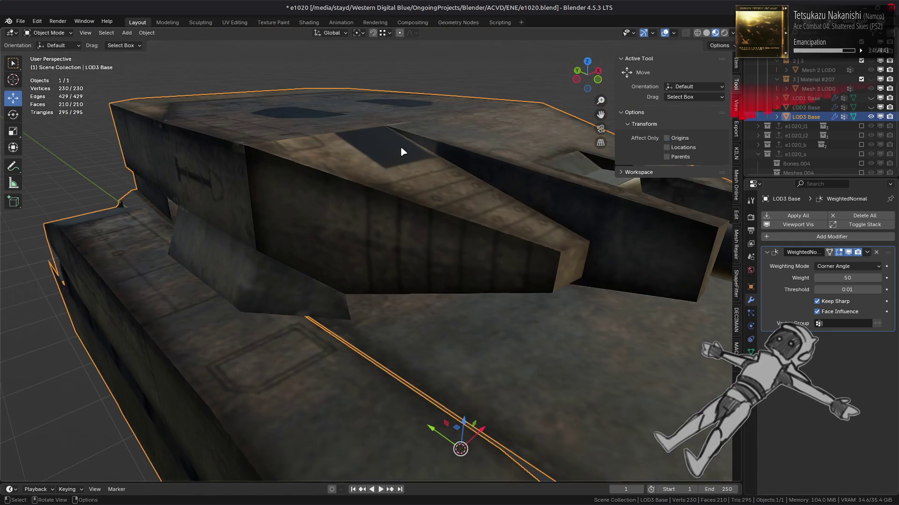
scroll(388, 145, "up", 5)
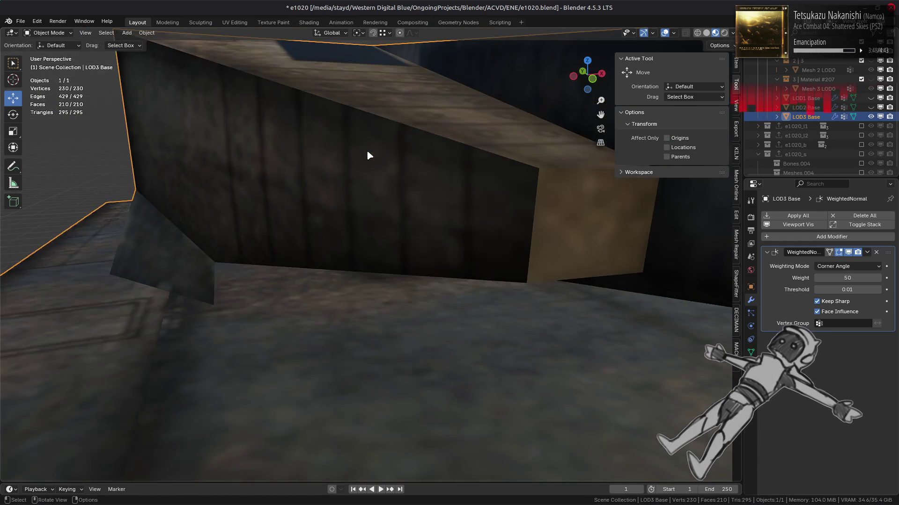
mouse_move(367, 150)
middle_mouse_down()
mouse_move(393, 180)
mouse_move(394, 173)
middle_mouse_up()
scroll(394, 173, "up", 3)
scroll(395, 174, "down", 4)
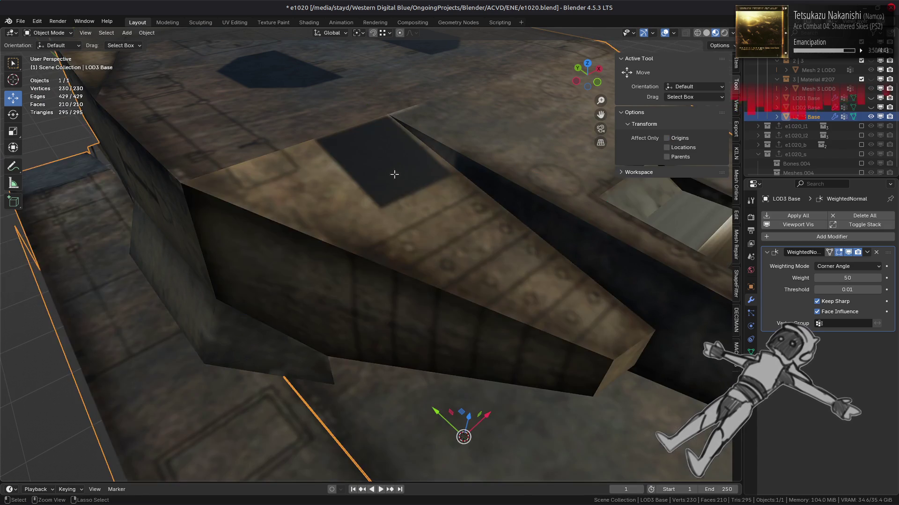
key("Tab")
- Move the tip vertex onto the corner vertex and select all for merging
key("g")
left_click(313, 199)
key("a")
right_click(323, 260)
- Merge the doubled vertex with Merge Vertices > By Distance
mouse_move(304, 454)
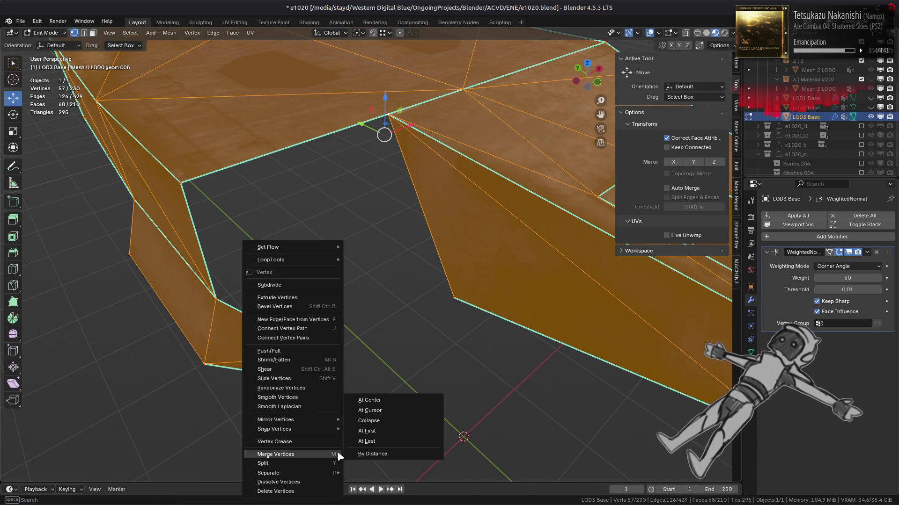
left_click(375, 455)
scroll(399, 294, "down", 6)
mouse_move(399, 294)
middle_mouse_down()
mouse_move(362, 266)
mouse_move(375, 272)
mouse_move(399, 176)
middle_mouse_up()
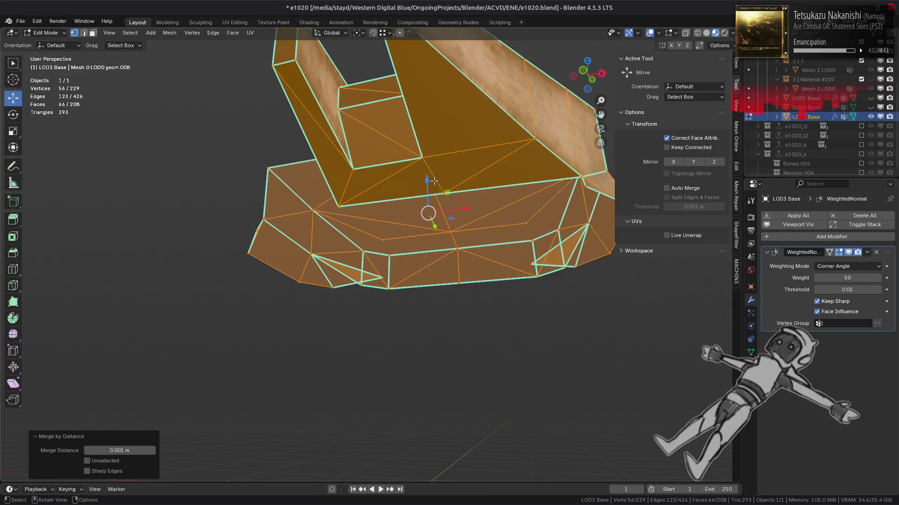
- Dissolve the redundant edges near the hull corner
key("2")
left_click(399, 176)
right_click(399, 177)
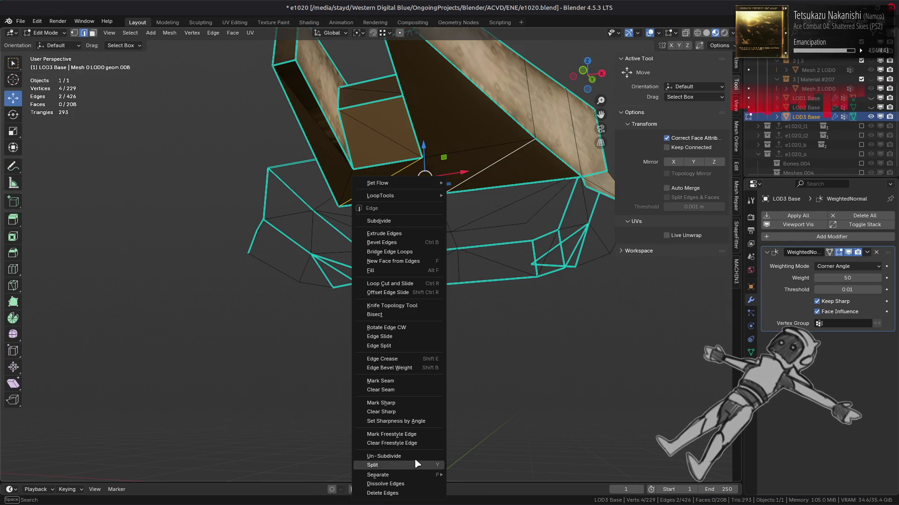
left_click(385, 485)
- Select a shortest edge path between hull edges
key("a")
left_click(477, 146)
mouse_move(478, 146)
middle_mouse_down()
mouse_move(491, 160)
mouse_move(505, 225)
mouse_move(500, 150)
mouse_move(463, 188)
mouse_move(505, 202)
mouse_move(535, 197)
mouse_move(524, 164)
mouse_move(455, 144)
middle_mouse_up()
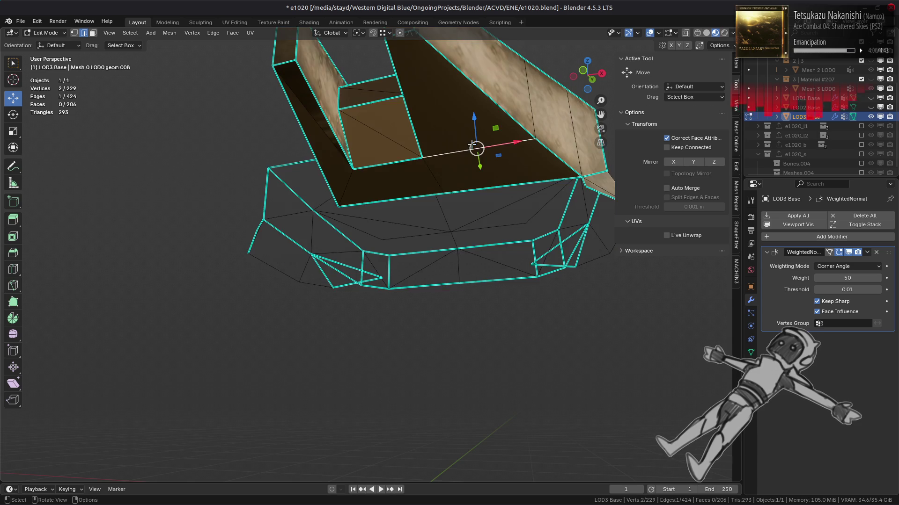
left_click(505, 227, "ctrl")
key("ctrl+z")
left_click(499, 149, "ctrl")
key("ctrl+z")
left_click(462, 183, "ctrl")
- Refine the selection to four hull vertices and dissolve their edges
key("1")
left_click(548, 172, "shift")
left_click(454, 144, "shift")
key("ctrl+e")
left_click(520, 329)
mouse_move(475, 259)
middle_mouse_down()
mouse_move(465, 301)
mouse_move(489, 286)
mouse_move(427, 253)
middle_mouse_up()
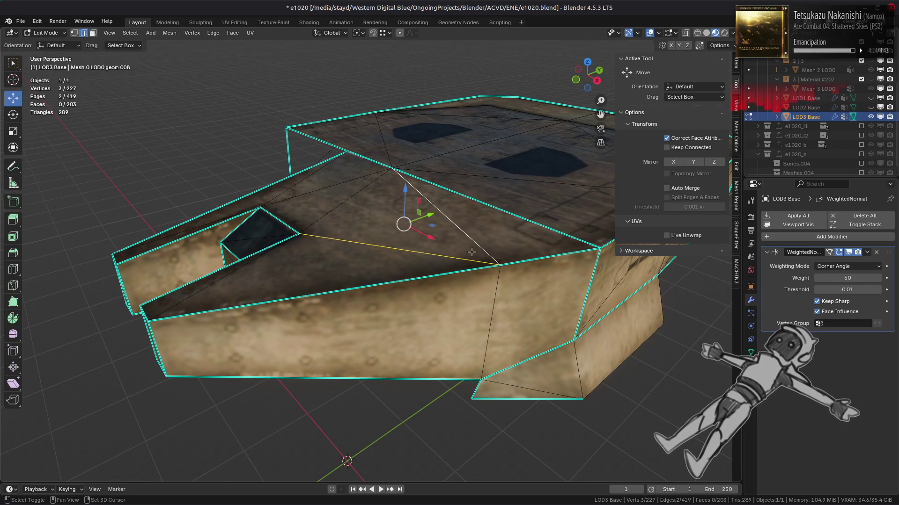
key("ctrl+e")
left_click(440, 329)
mouse_move(440, 329)
middle_mouse_down()
mouse_move(400, 309)
mouse_move(416, 318)
mouse_move(421, 356)
mouse_move(407, 357)
mouse_move(455, 353)
mouse_move(434, 311)
mouse_move(365, 323)
mouse_move(419, 332)
middle_mouse_up()
key("ctrl+z")
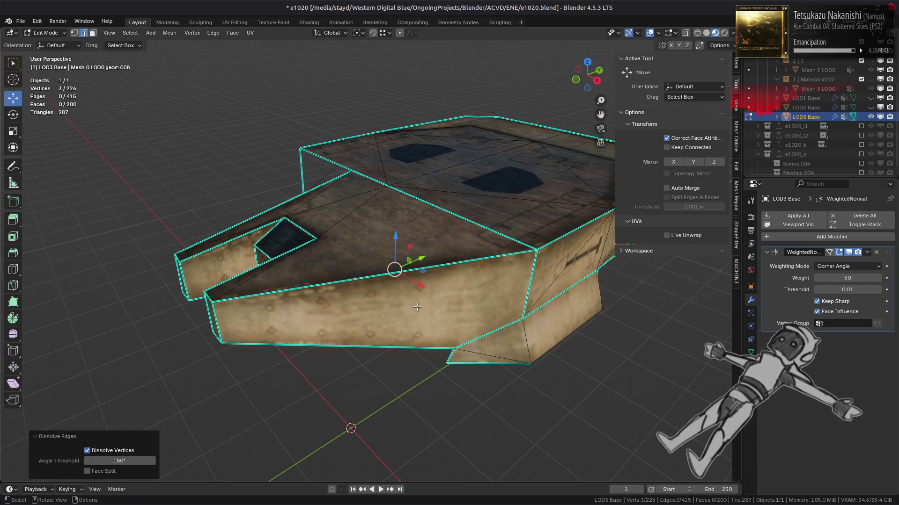
- Reveal all hidden geometry with Alt+H and look over the whole tank mesh
key("3")
key("l")
key("alt+h")
key("alt+a")
key("a")
scroll(356, 323, "up", 2)
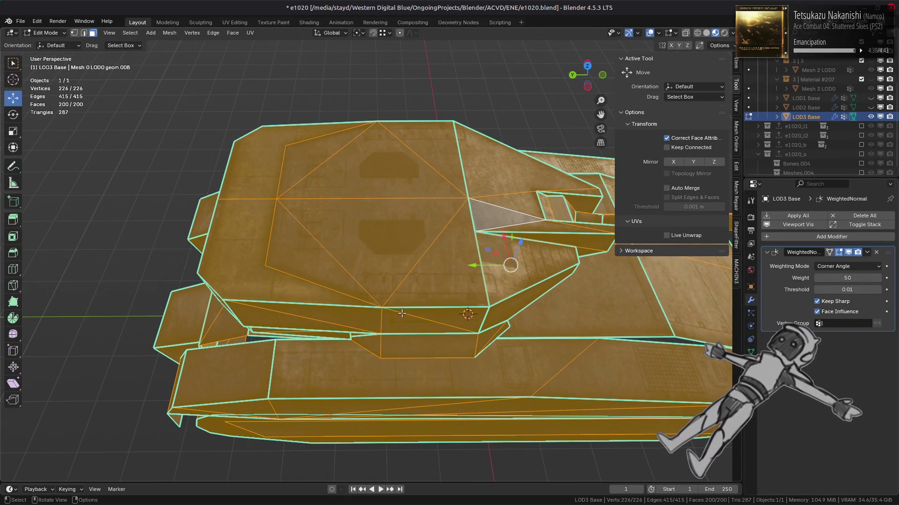
middle_click_drag(328, 296, 370, 298)
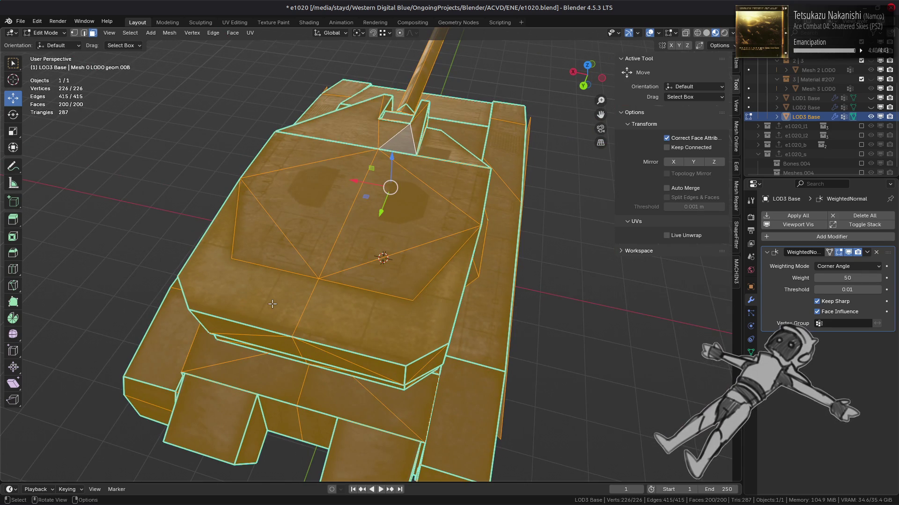
mouse_move(264, 309)
middle_mouse_down()
mouse_move(328, 290)
mouse_move(318, 281)
mouse_move(338, 265)
middle_mouse_up()
key("alt+a")
scroll(321, 277, "down", 2)
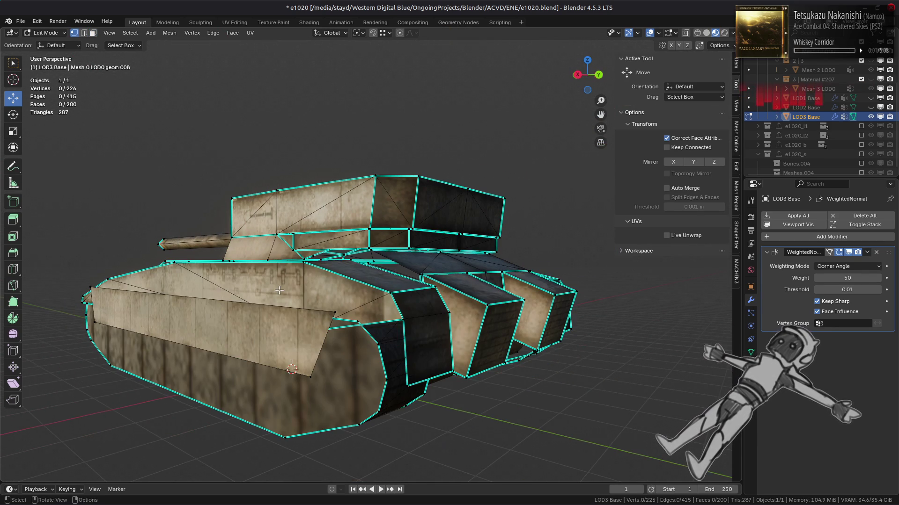
key("a")
key("alt+a")
scroll(279, 291, "up", 4)
mouse_move(279, 290)
middle_mouse_down()
mouse_move(372, 308)
mouse_move(394, 274)
mouse_move(392, 288)
mouse_move(357, 294)
mouse_move(365, 293)
middle_mouse_up()
- Return to Object Mode and inspect the tank from a low side view
key("Tab")
key("Tab")
scroll(391, 292, "up", 6)
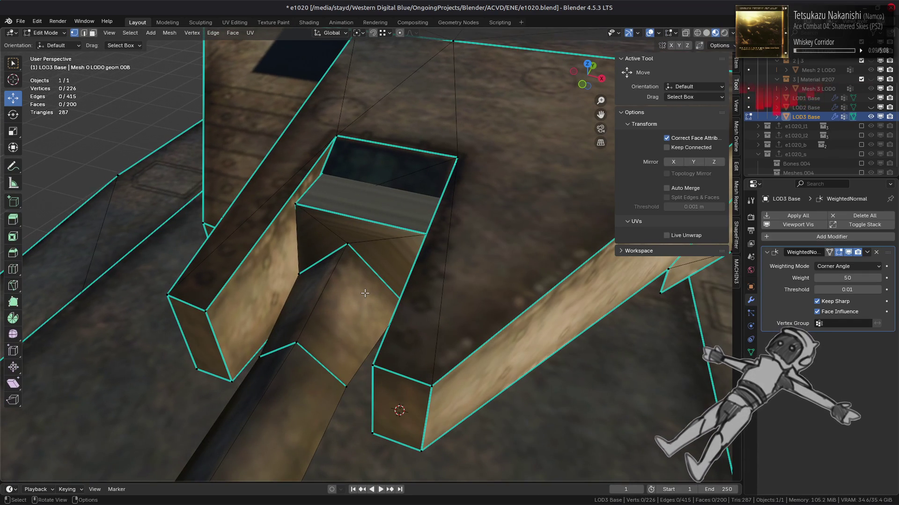
scroll(366, 295, "down", 10)
key("Tab")
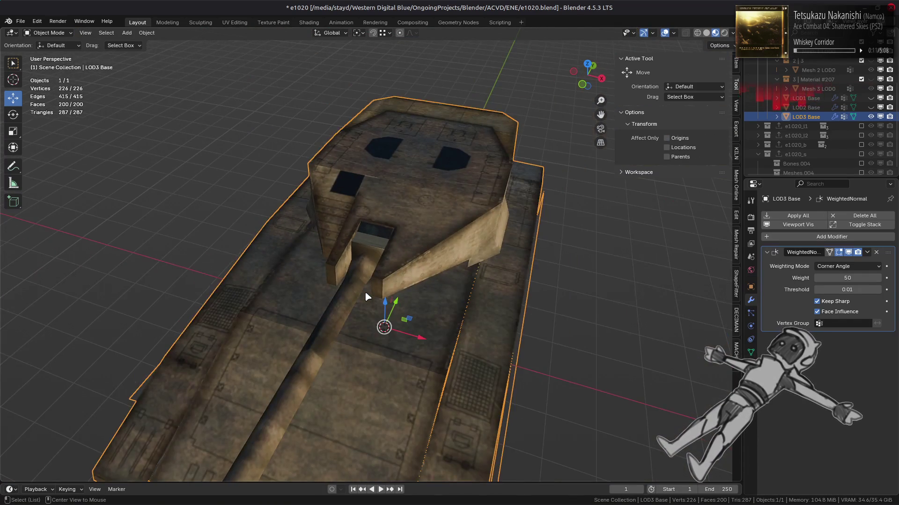
key("alt+a")
mouse_move(367, 297)
middle_mouse_down()
mouse_move(427, 269)
mouse_move(409, 274)
middle_mouse_up()
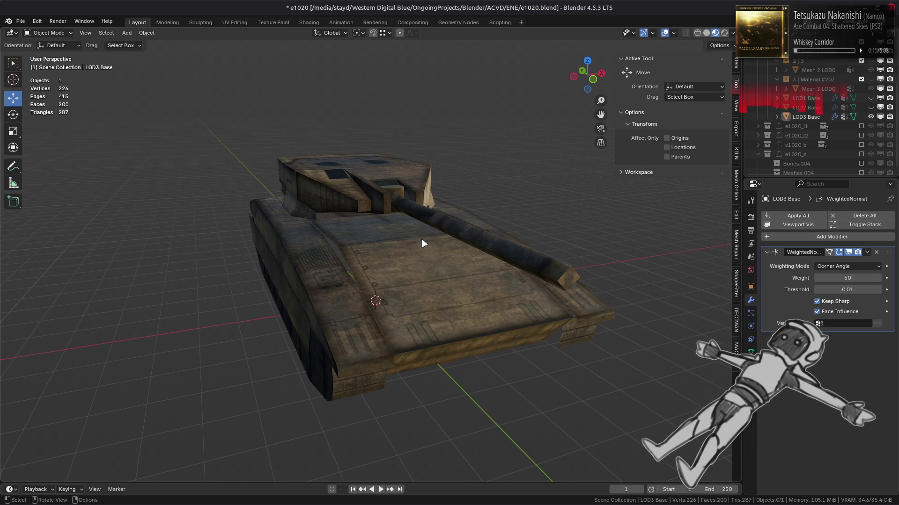
mouse_move(417, 237)
middle_mouse_down()
mouse_move(363, 252)
mouse_move(438, 226)
mouse_move(377, 251)
mouse_move(370, 239)
mouse_move(485, 253)
mouse_move(305, 259)
mouse_move(401, 261)
middle_mouse_up()
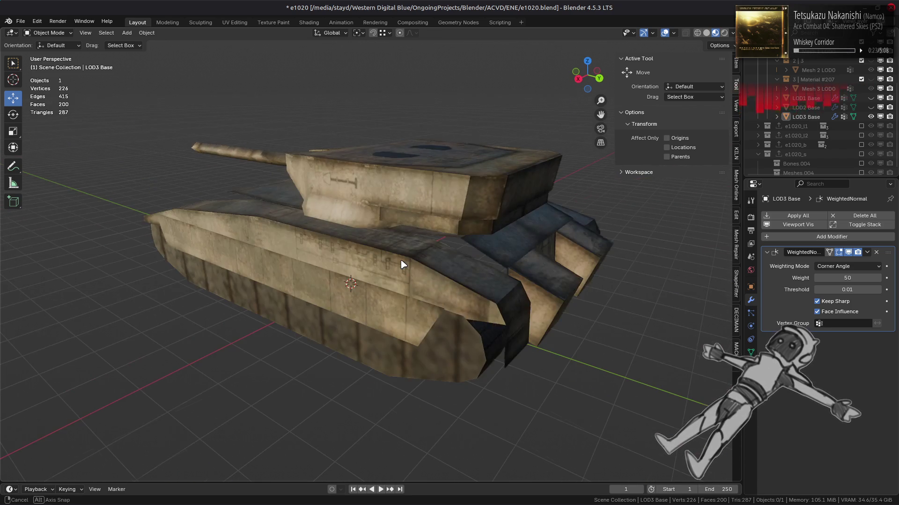
scroll(400, 260, "up", 5)
- Fill a face between the selected edges and adjust an edge, then leave Edit Mode
key("Tab")
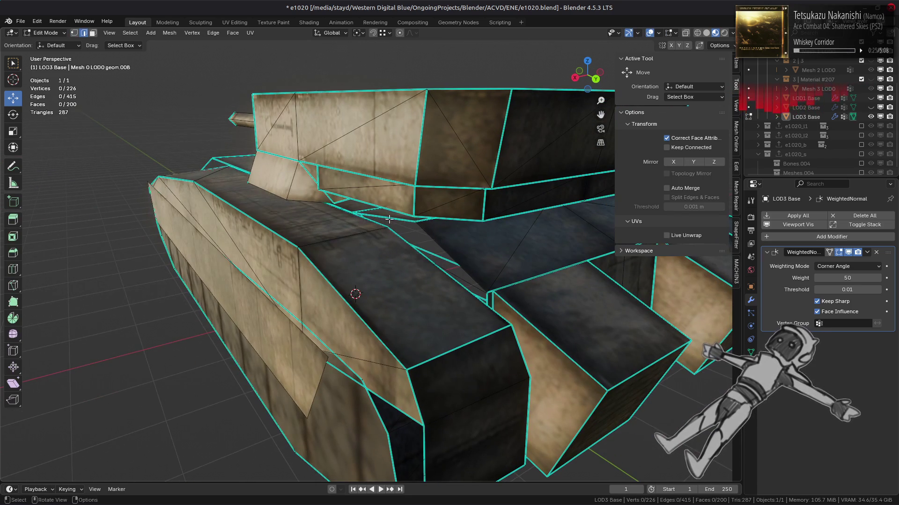
key("f")
scroll(429, 247, "up", 2)
key("alt+a")
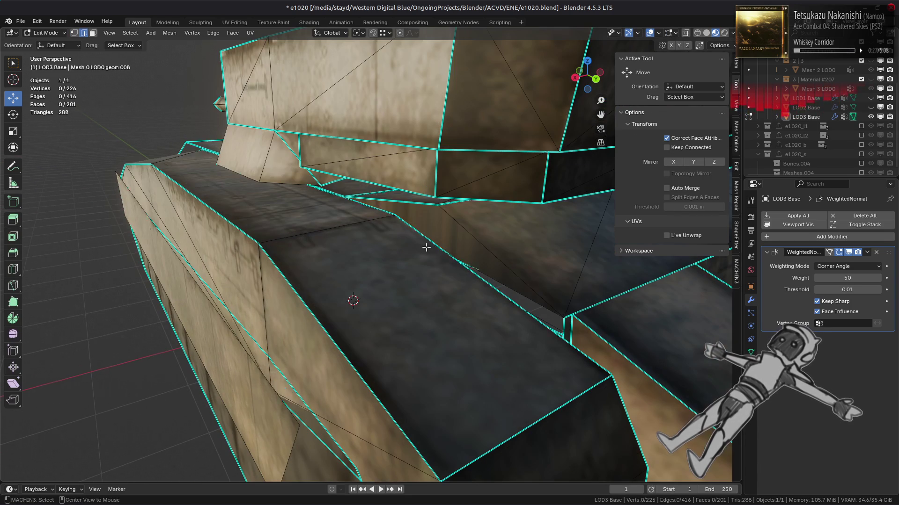
scroll(444, 245, "down", 2)
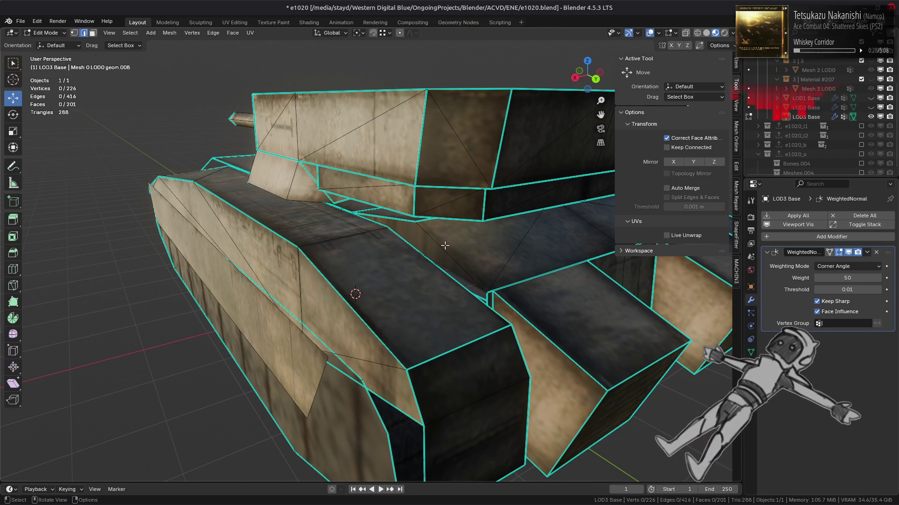
right_click(266, 287)
left_click(263, 229)
key("alt+a")
key("Tab")
- Check the side shading and reselect the tank object in Object Mode
mouse_move(331, 218)
middle_mouse_down()
mouse_move(367, 214)
mouse_move(353, 222)
middle_mouse_up()
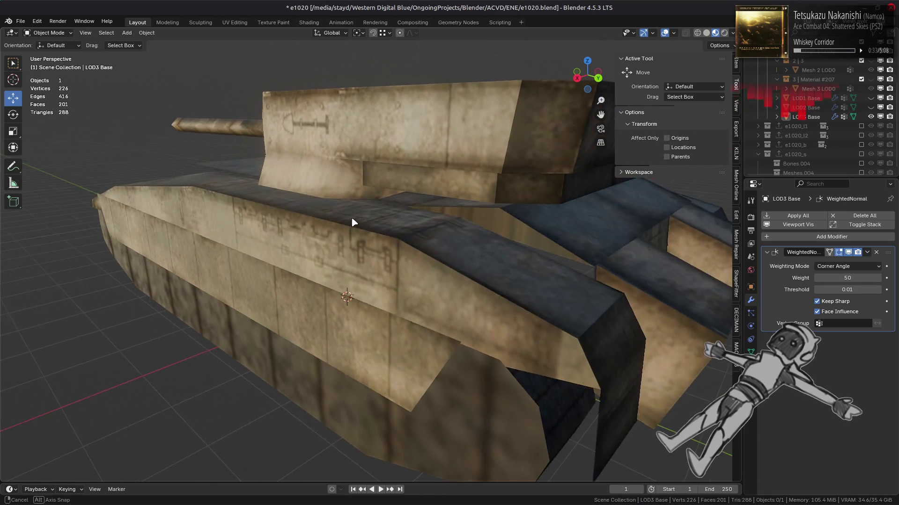
scroll(353, 223, "down", 5)
key("Tab")
left_click(300, 218)
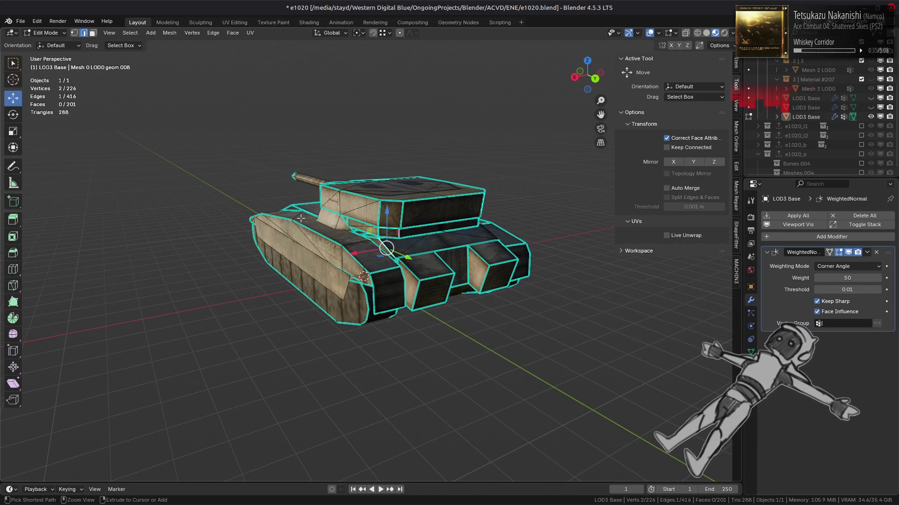
key("Tab")
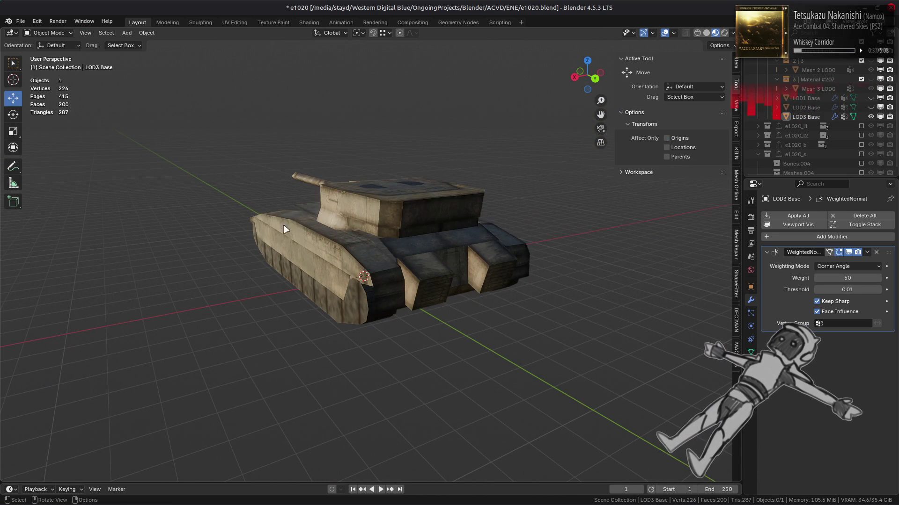
mouse_move(269, 231)
middle_mouse_down()
mouse_move(375, 267)
mouse_move(345, 255)
middle_mouse_up()
left_click(345, 255)
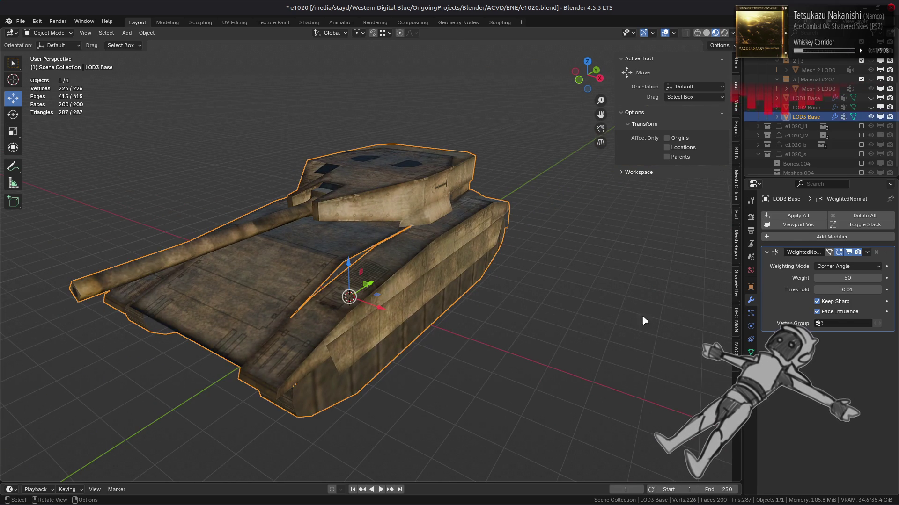
- Run Remove Unused Slots from the Material Specials menu, keeping slots 1 and 2
left_click(750, 365)
left_click(890, 238)
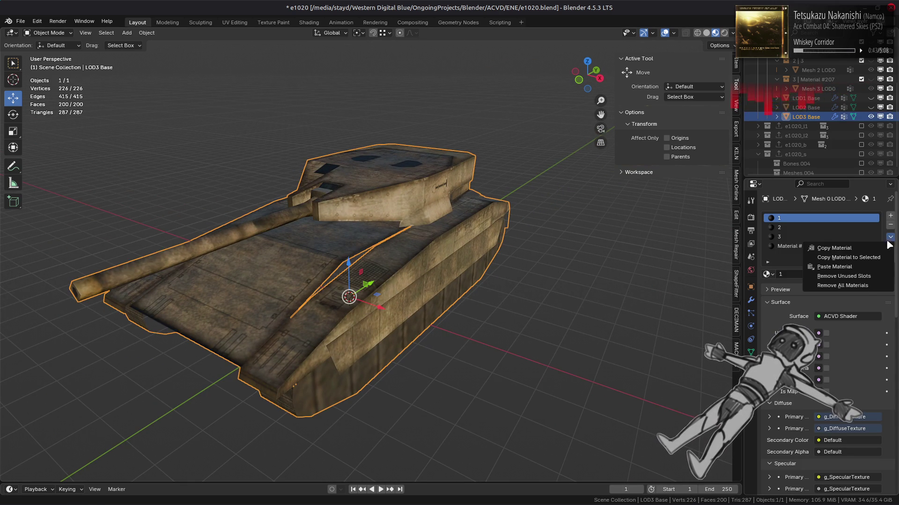
left_click(844, 277)
- Select the LOD3 Base object and enter Edit Mode
mouse_move(439, 275)
middle_mouse_down()
mouse_move(468, 260)
mouse_move(499, 268)
mouse_move(473, 248)
mouse_move(382, 258)
mouse_move(421, 282)
mouse_move(438, 277)
mouse_move(417, 294)
mouse_move(332, 271)
mouse_move(394, 272)
middle_mouse_up()
mouse_move(360, 292)
middle_mouse_down()
mouse_move(265, 303)
mouse_move(485, 260)
mouse_move(421, 275)
mouse_move(392, 254)
mouse_move(429, 271)
mouse_move(425, 254)
mouse_move(405, 265)
mouse_move(450, 241)
middle_mouse_up()
scroll(427, 266, "up", 5)
left_click(416, 245)
key("Tab")
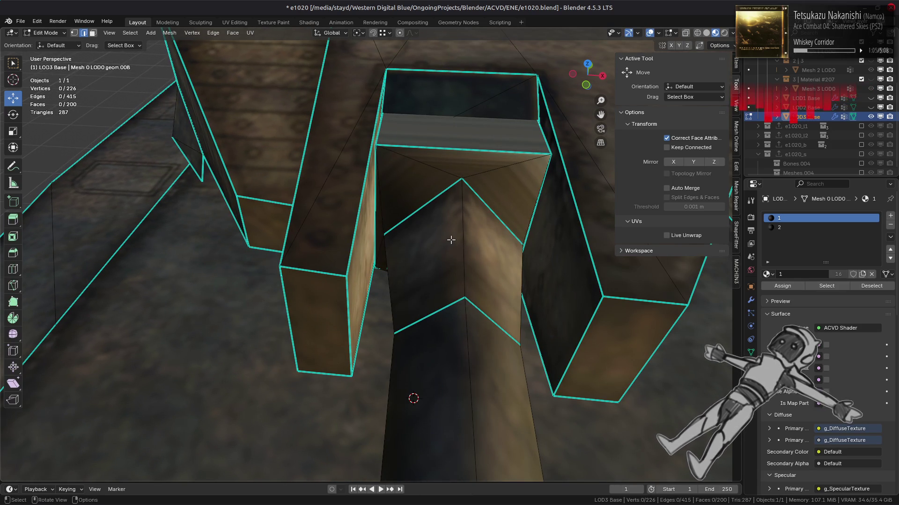
scroll(451, 240, "down", 4)
middle_click_drag(428, 248, 463, 220)
middle_click_drag(404, 238, 343, 235)
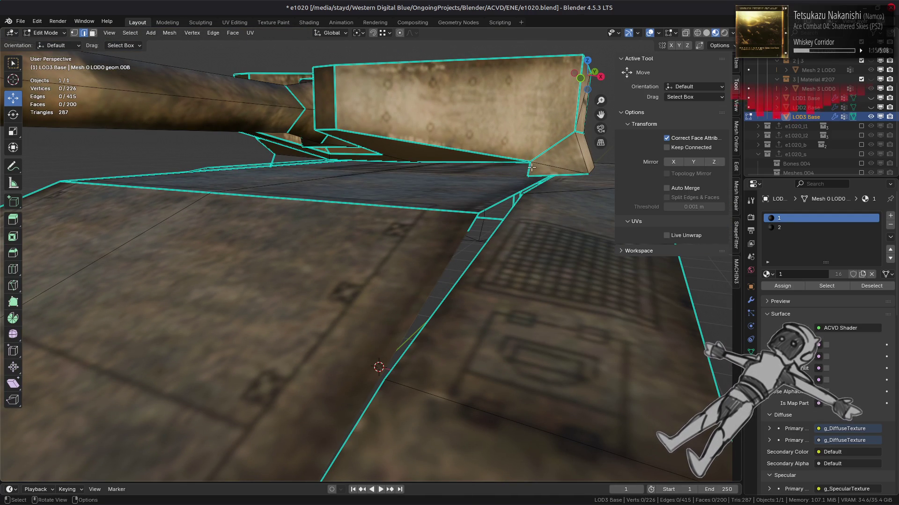
mouse_move(392, 183)
middle_mouse_down()
mouse_move(399, 169)
mouse_move(412, 195)
mouse_move(357, 245)
mouse_move(283, 216)
middle_mouse_up()
scroll(348, 218, "up", 5)
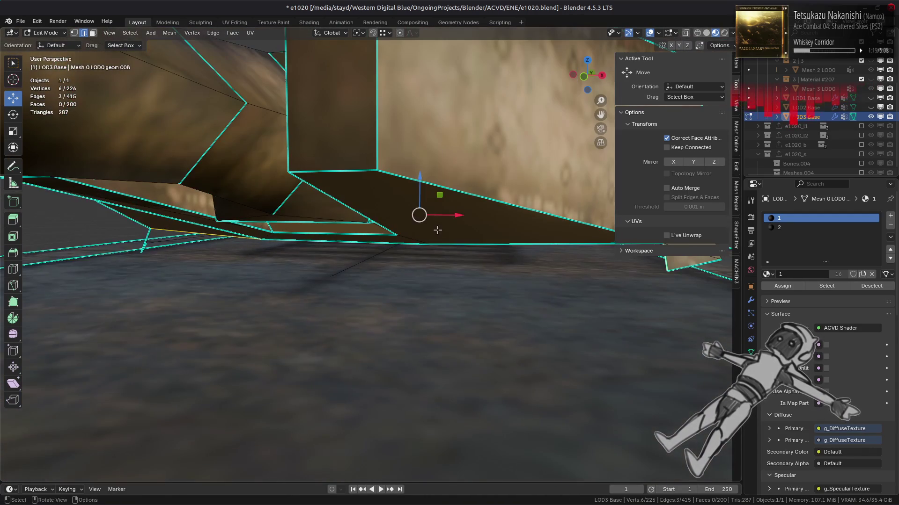
left_click(437, 244)
left_click(355, 241, "shift")
scroll(328, 237, "down", 3)
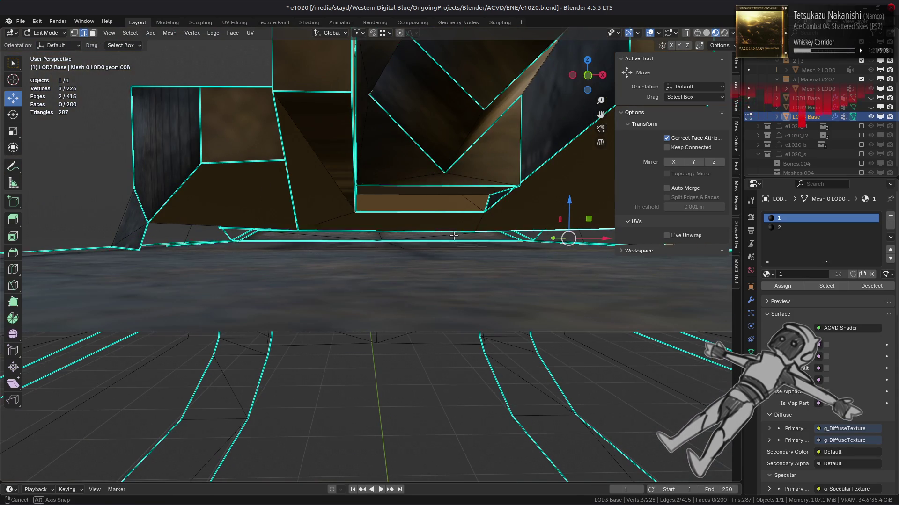
left_click(305, 231, "shift")
middle_click_drag(267, 225, 302, 226)
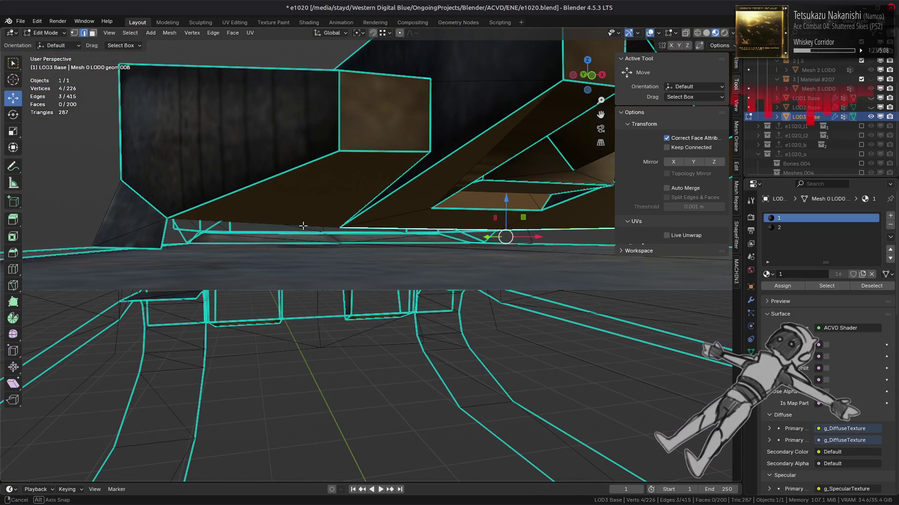
left_click(194, 240, "shift")
left_click(359, 247, "shift")
key("f")
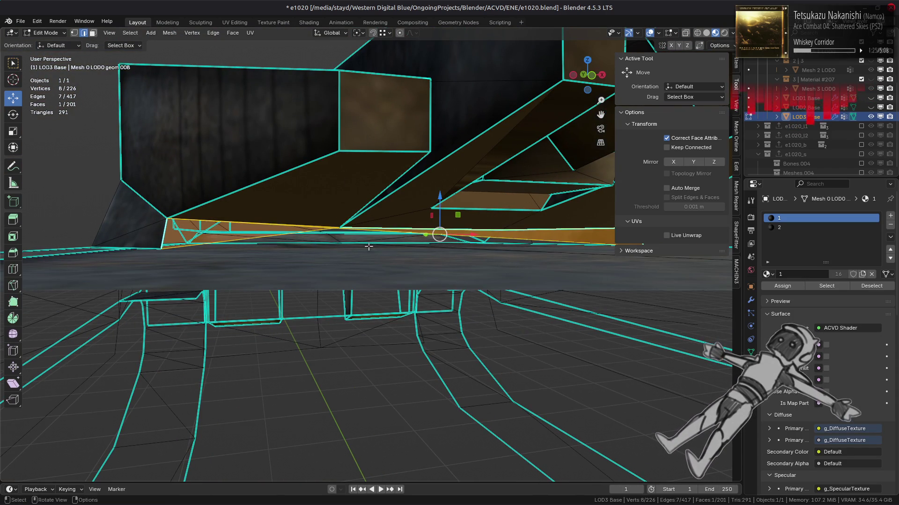
mouse_move(388, 247)
middle_mouse_down()
mouse_move(409, 255)
mouse_move(482, 244)
mouse_move(449, 262)
mouse_move(505, 274)
mouse_move(501, 287)
mouse_move(411, 208)
mouse_move(482, 251)
mouse_move(371, 237)
mouse_move(467, 245)
mouse_move(444, 269)
mouse_move(481, 265)
mouse_move(441, 288)
mouse_move(460, 283)
mouse_move(464, 306)
middle_mouse_up()
key("ctrl+z")
key("alt+a")
key("Tab")
key("Tab")
scroll(458, 271, "up", 5)
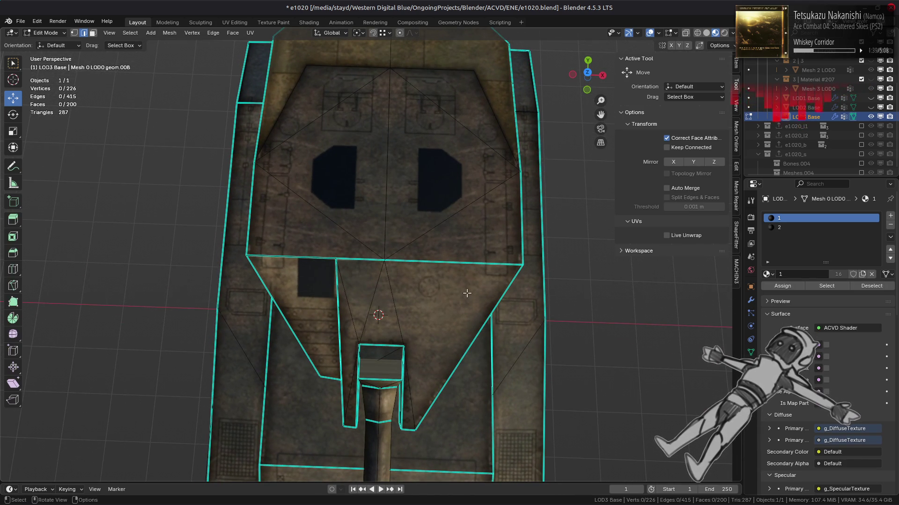
key("Tab")
scroll(482, 261, "down", 3)
mouse_move(408, 307)
middle_mouse_down()
mouse_move(542, 265)
mouse_move(427, 262)
mouse_move(423, 305)
mouse_move(409, 304)
mouse_move(427, 281)
mouse_move(449, 290)
mouse_move(394, 293)
mouse_move(399, 283)
mouse_move(482, 273)
middle_mouse_up()
key("Tab")
key("a")
scroll(468, 262, "up", 5)
key("alt+a")
scroll(449, 290, "down", 5)
key("a")
- Select the connected track pieces and hide everything else with Shift+H
key("3")
left_click(434, 288)
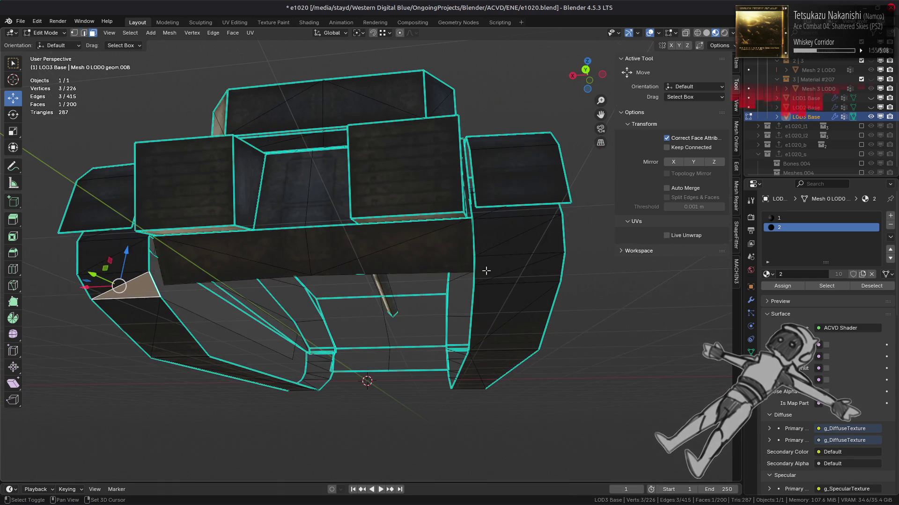
left_click(495, 266)
key("ctrl+l")
key("shift+h")
- Deselect the large side faces and convert the track triangles to quads
mouse_move(421, 226)
middle_mouse_down()
mouse_move(458, 330)
mouse_move(445, 359)
middle_mouse_up()
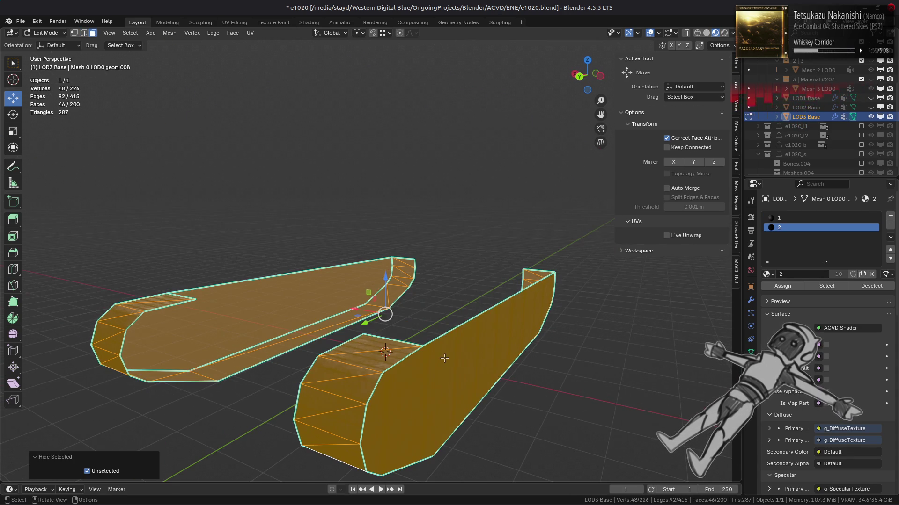
left_click(445, 359, "shift")
left_click(328, 299, "shift")
left_click(230, 33)
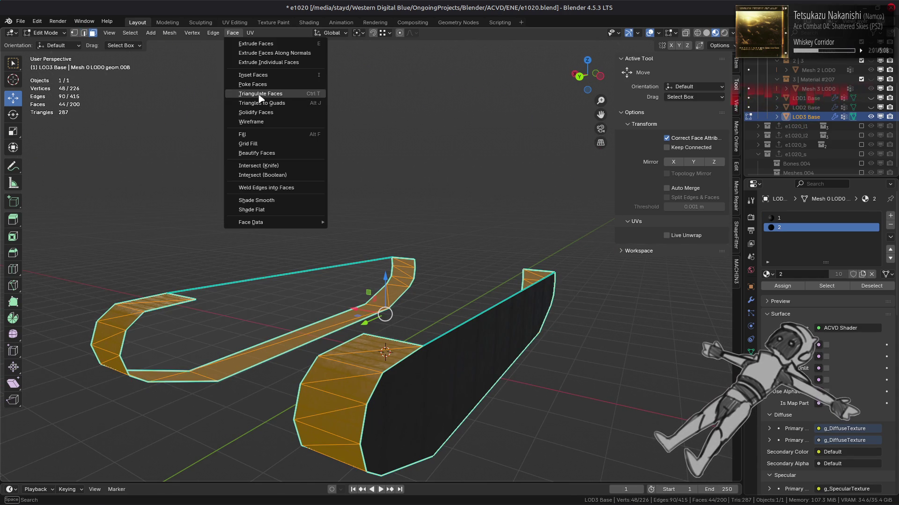
left_click(262, 102)
- Select an edge at the track's end and try dissolving it
mouse_move(502, 318)
middle_mouse_down()
mouse_move(450, 320)
mouse_move(515, 305)
mouse_move(506, 303)
middle_mouse_up()
key("2")
key("alt+a")
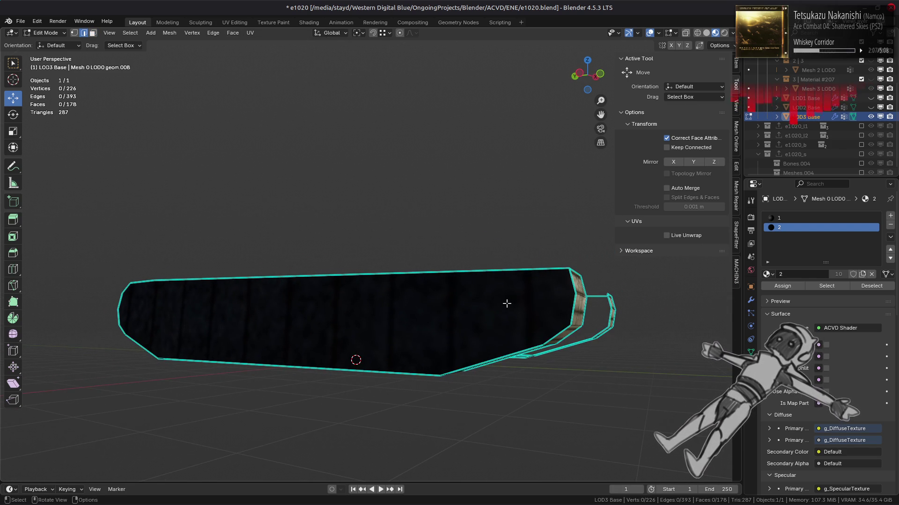
left_click(571, 330)
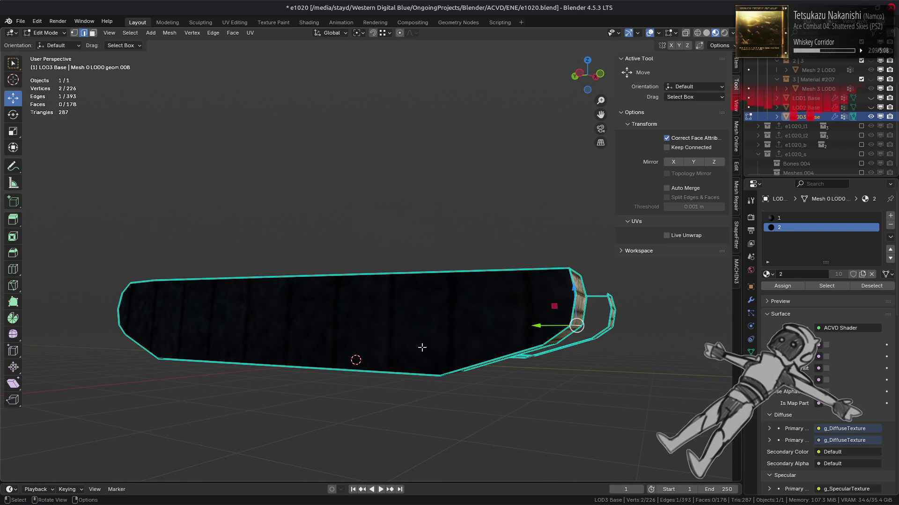
right_click(400, 473)
left_click(402, 484)
key("ctrl+z")
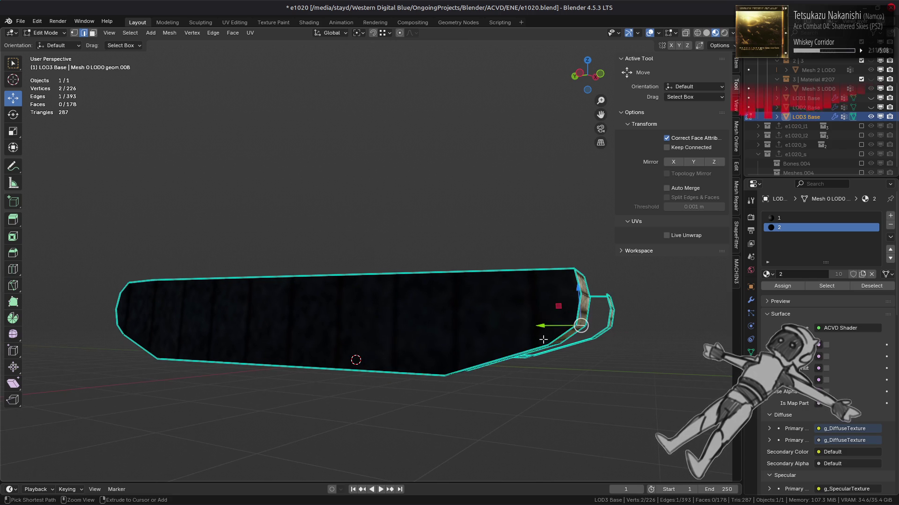
middle_click_drag(541, 331, 543, 321)
key("ctrl+z")
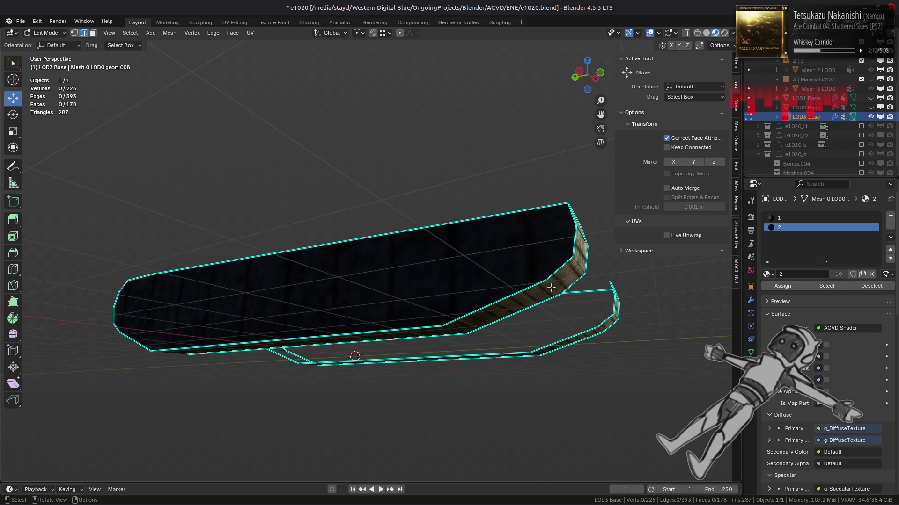
left_click(551, 288)
right_click(401, 373)
left_click(401, 374)
mouse_move(405, 321)
middle_mouse_down()
mouse_move(421, 342)
mouse_move(288, 317)
middle_mouse_up()
key("ctrl+z")
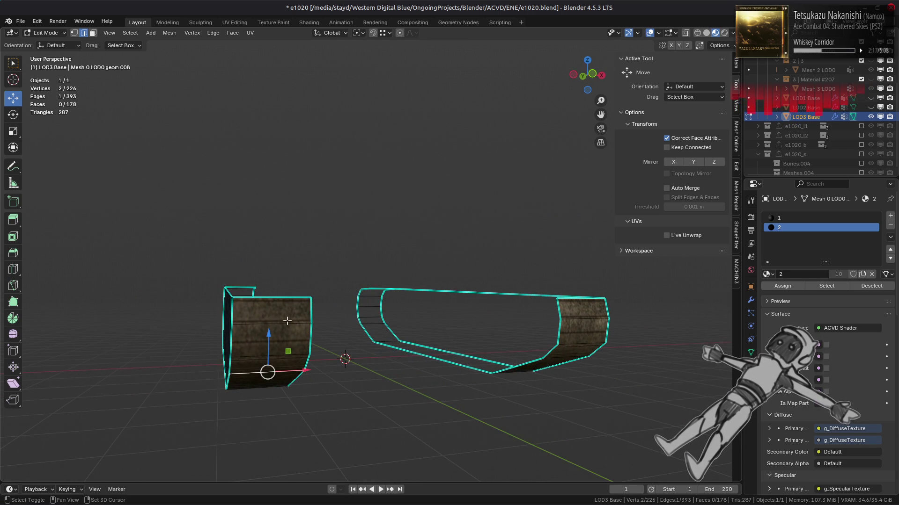
- Try dissolving two track-end edges together
left_click(288, 321, "shift")
right_click(492, 354)
left_click(493, 354)
middle_click_drag(492, 353, 575, 328)
key("ctrl+z")
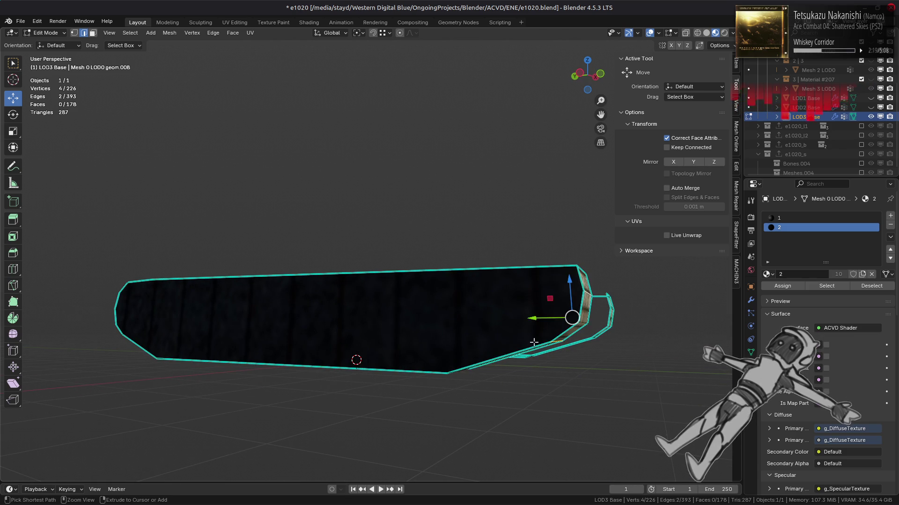
key("ctrl+z")
right_click(392, 347)
left_click(392, 347)
mouse_move(392, 348)
middle_mouse_down()
mouse_move(378, 327)
mouse_move(388, 328)
middle_mouse_up()
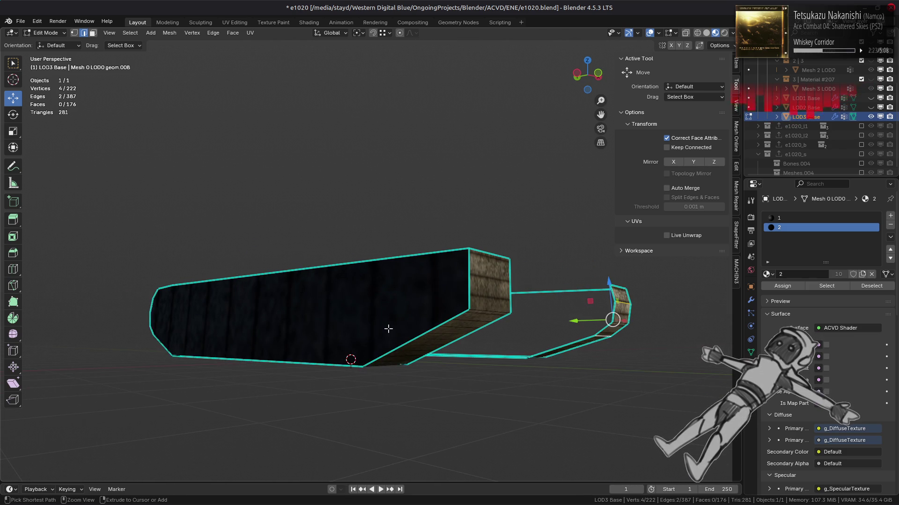
key("ctrl+z")
- Dissolve the extra edges at one end of the track
middle_click_drag(378, 325, 406, 330)
key("a")
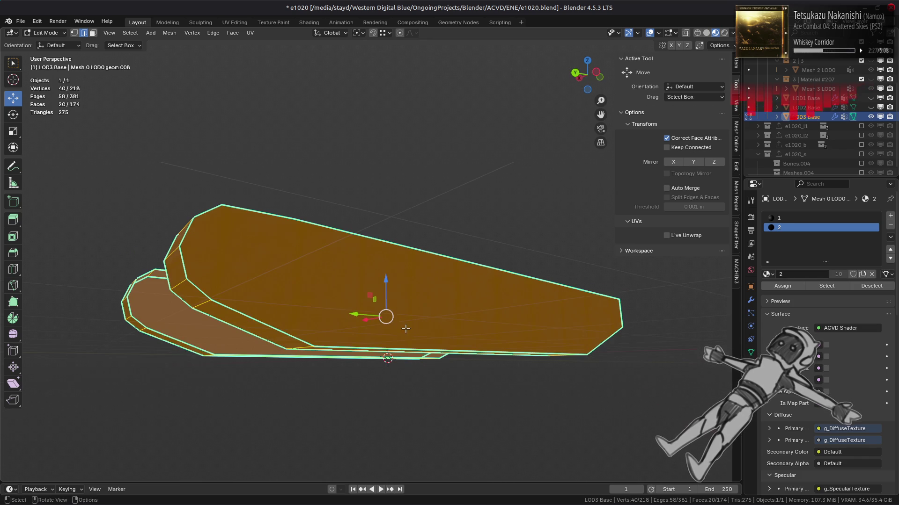
left_click(184, 288)
middle_click_drag(184, 287, 213, 312)
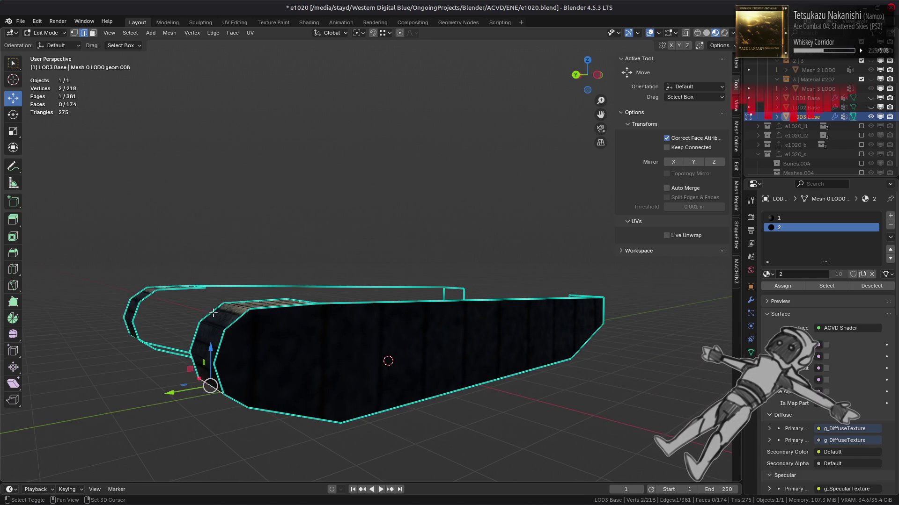
right_click(339, 346)
left_click(339, 346)
middle_click_drag(339, 345, 275, 333)
- Dissolve the extra edges at the track's other end
key("alt+h")
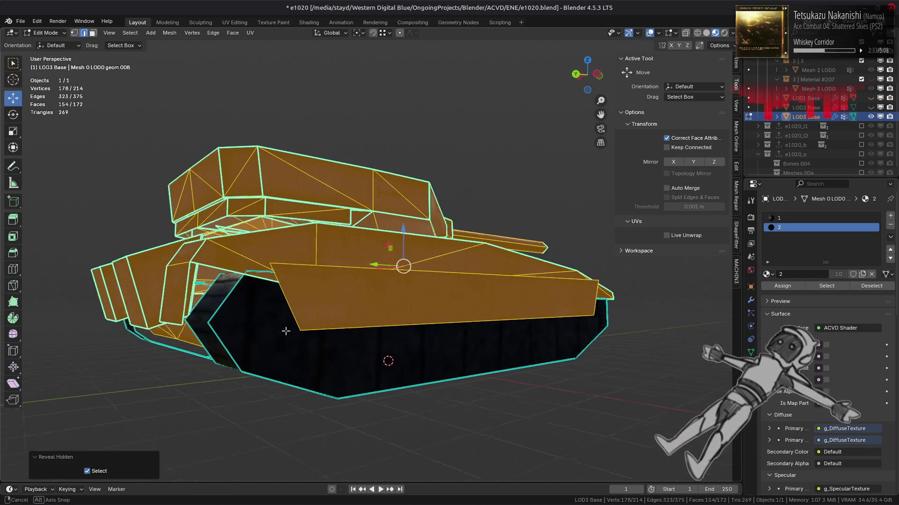
key("h")
mouse_move(257, 331)
middle_mouse_down()
mouse_move(439, 297)
mouse_move(300, 328)
middle_mouse_up()
right_click(293, 342)
left_click(292, 341)
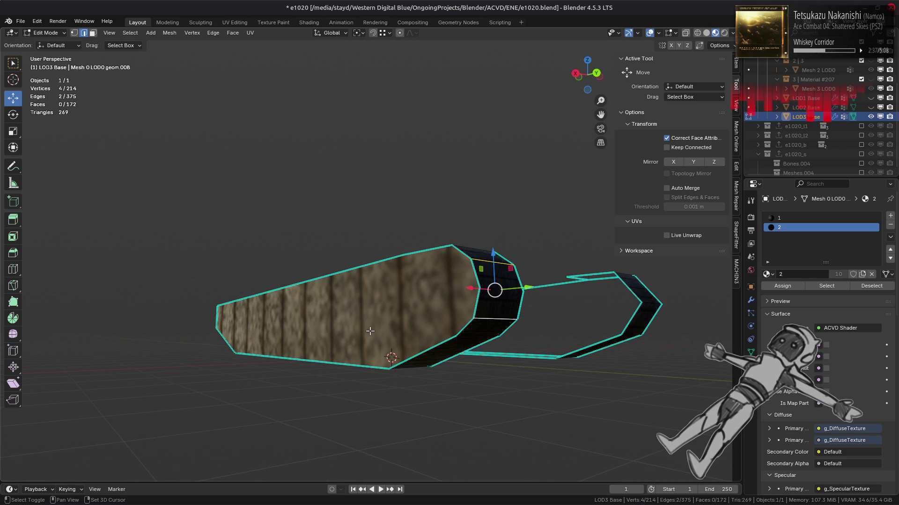
middle_click_drag(366, 310, 366, 333)
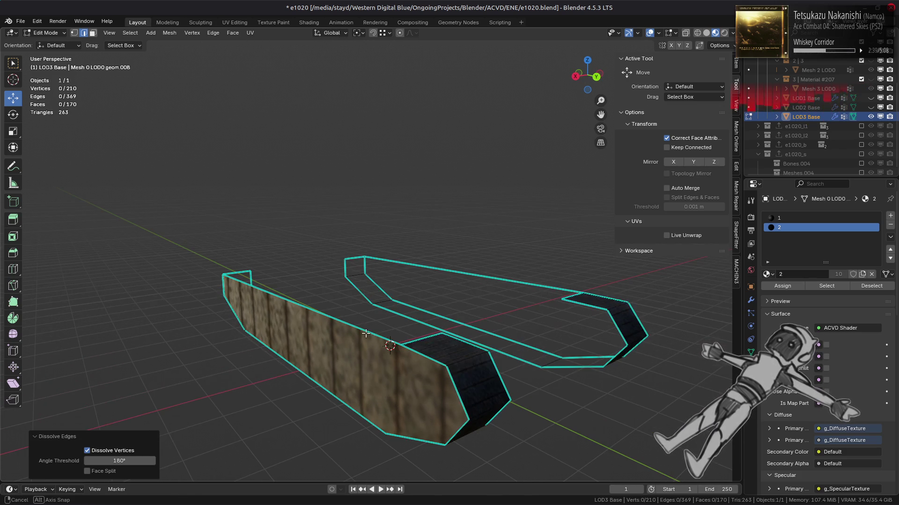
- Delete the two top faces of the tracks
key("3")
key("alt+h")
middle_click_drag(435, 341, 451, 337)
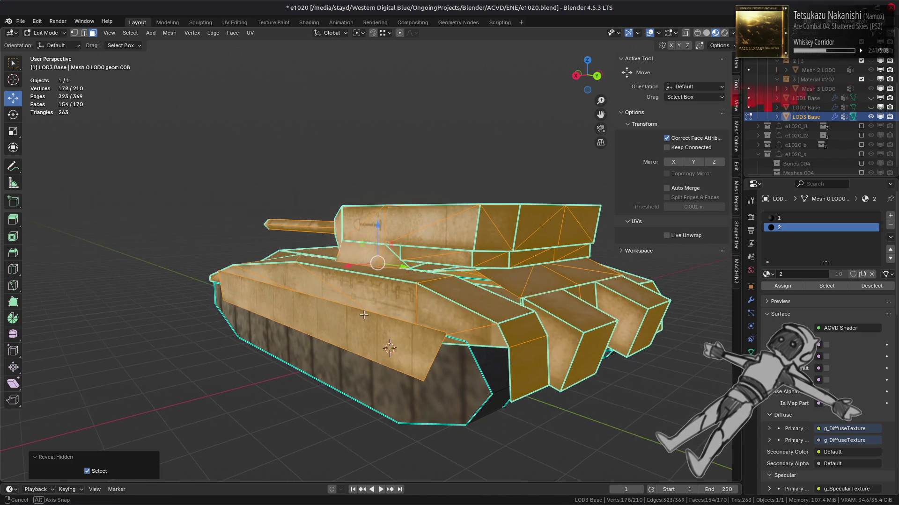
key("h")
left_click(454, 337)
left_click(594, 298, "shift")
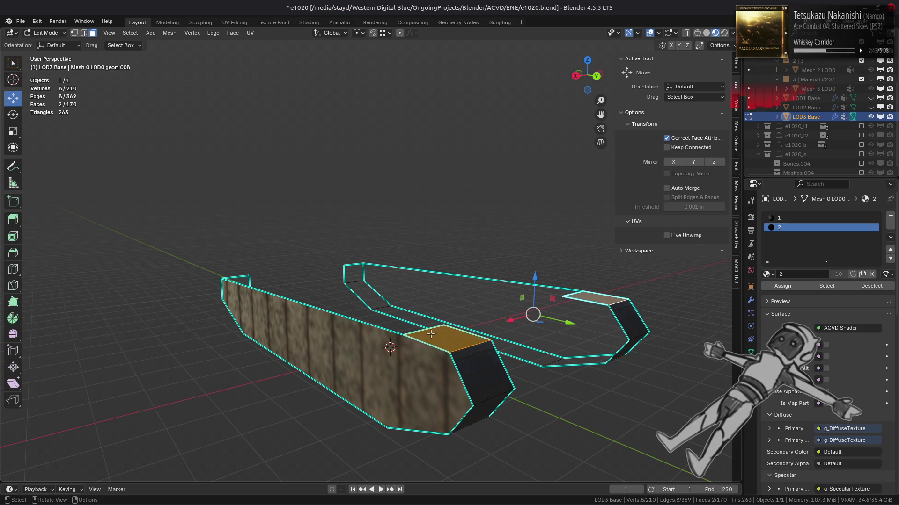
right_click(397, 344)
left_click(372, 494)
- Dissolve the leftover vertices and unhide the tank, reaching 206 vertices and 168 faces
key("1")
right_click(409, 355)
left_click(434, 482)
mouse_move(356, 400)
middle_mouse_down()
mouse_move(481, 381)
mouse_move(442, 362)
mouse_move(434, 343)
mouse_move(437, 311)
mouse_move(449, 319)
middle_mouse_up()
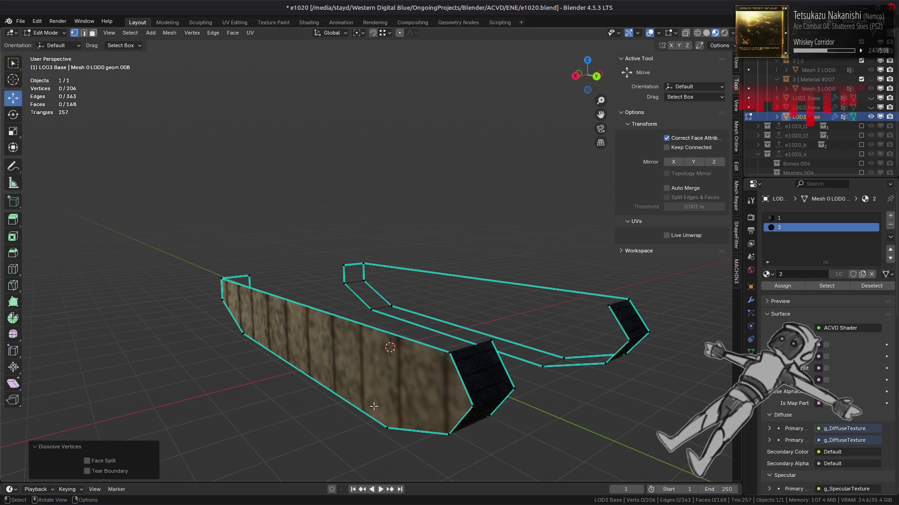
key("3")
key("alt+h")
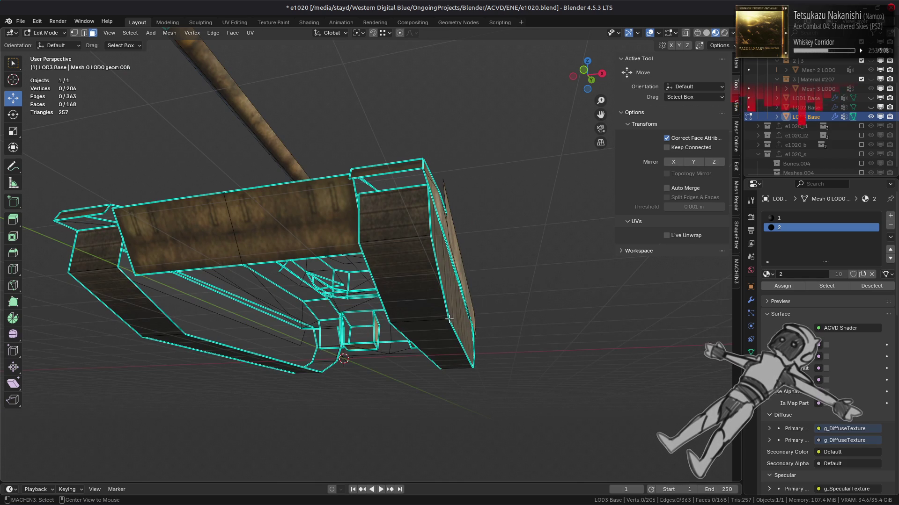
mouse_move(449, 319)
middle_mouse_down()
mouse_move(444, 341)
mouse_move(456, 320)
middle_mouse_up()
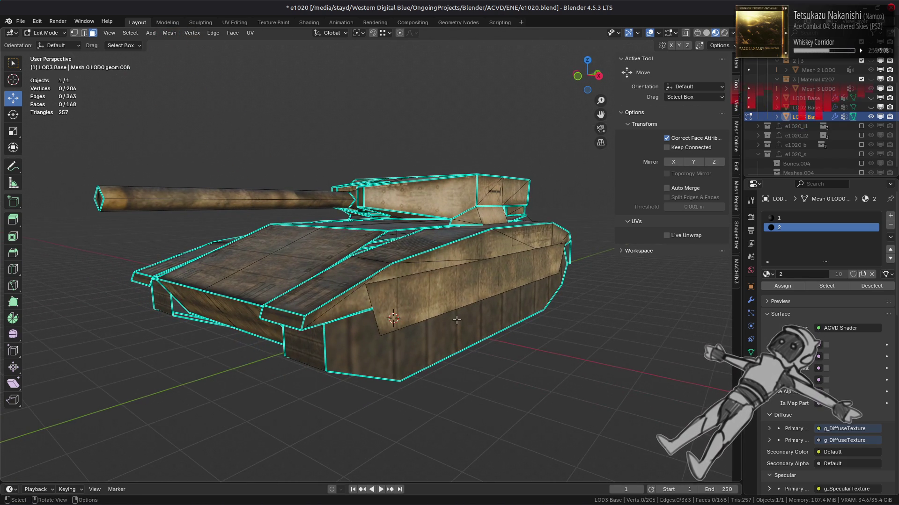
- Try sliding a front hull edge along the hull, then undo and redo the slide
scroll(456, 319, "up", 1)
middle_click_drag(366, 332, 459, 333)
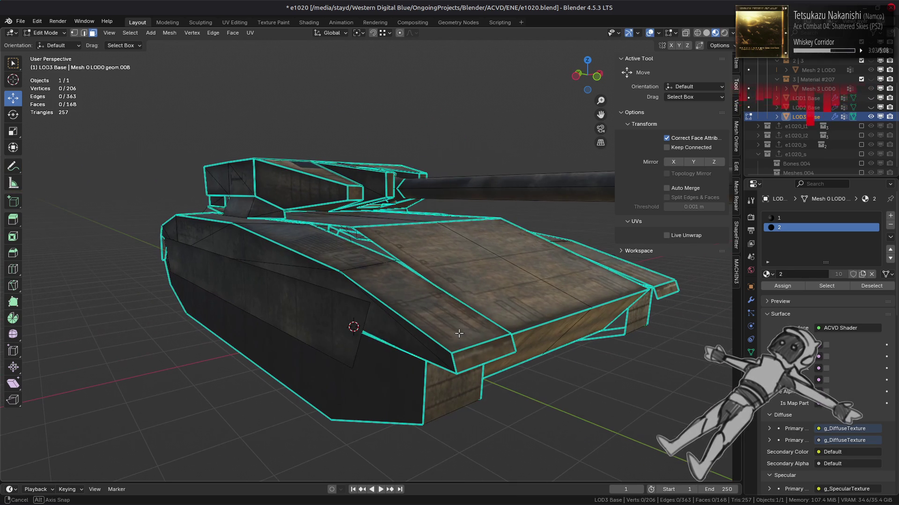
left_click(489, 348)
key("a")
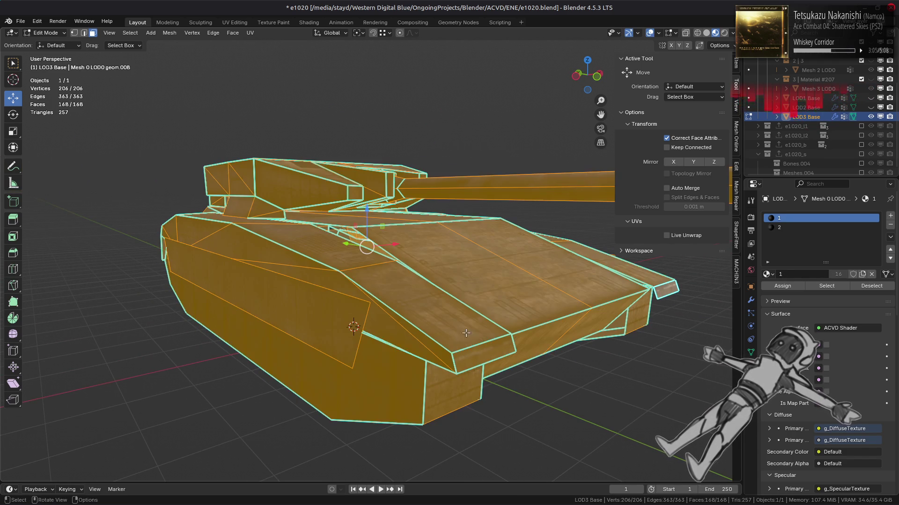
middle_click_drag(472, 332, 378, 322)
key("2")
left_click(229, 291)
key("shift+v")
left_click(205, 340)
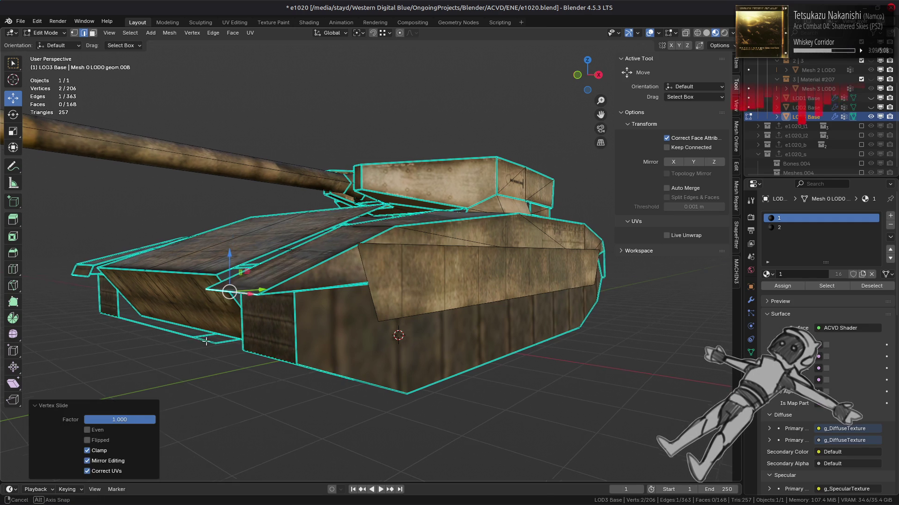
middle_click_drag(205, 340, 209, 343)
key("ctrl+z")
key("ctrl+shift+z")
- Slide the hull's front corner vertex along its edge to tidy the outline
key("1")
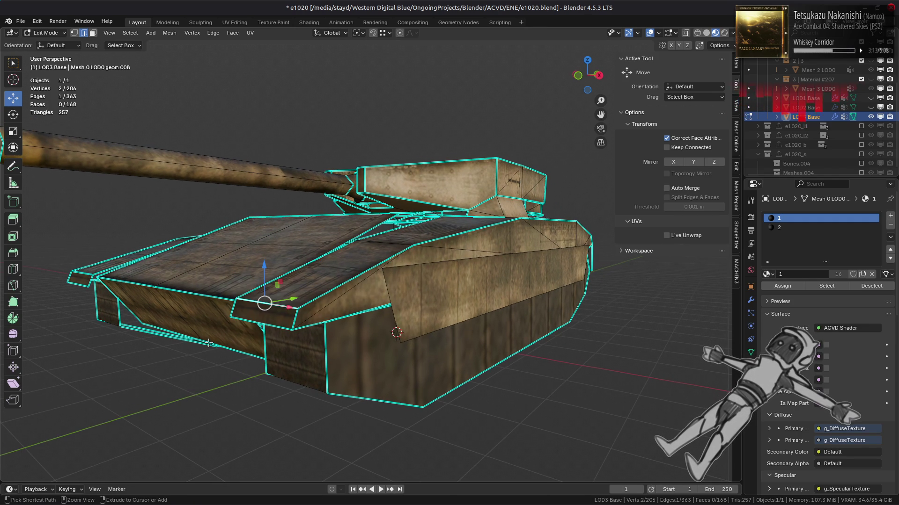
left_click(230, 310)
key("shift+v")
left_click(229, 283)
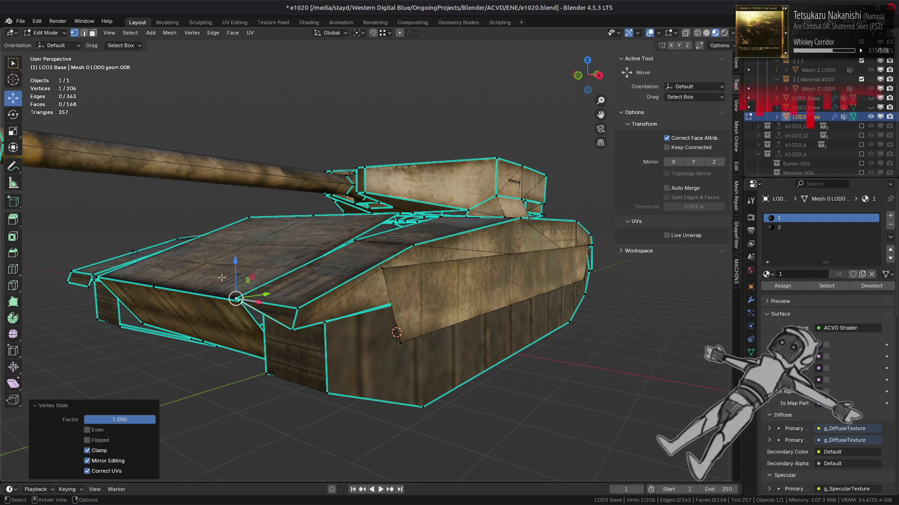
middle_click_drag(229, 284, 244, 276)
left_click(243, 276)
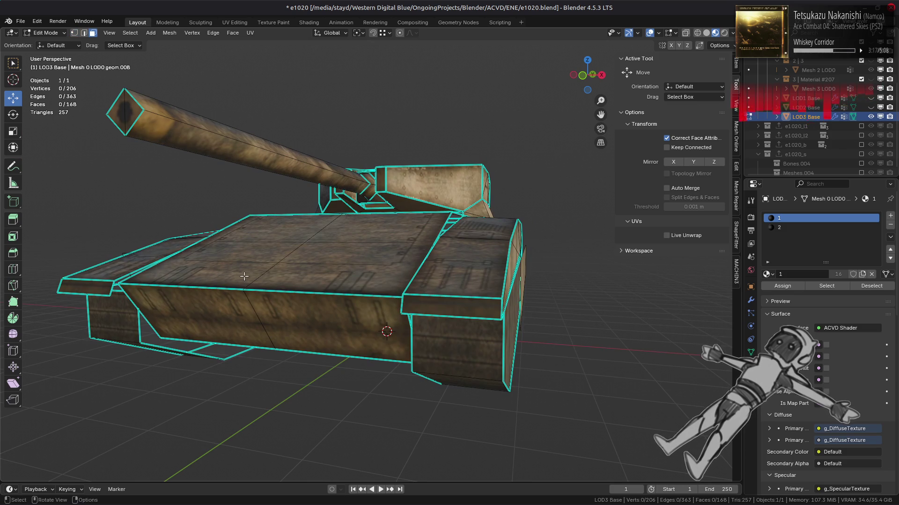
- Return to Object Mode and orbit around the finished tank to a side-on view
key("Tab")
scroll(274, 267, "down", 3)
mouse_move(274, 266)
middle_mouse_down()
mouse_move(293, 255)
mouse_move(290, 289)
mouse_move(149, 256)
mouse_move(257, 265)
mouse_move(226, 259)
mouse_move(226, 237)
mouse_move(257, 217)
mouse_move(300, 218)
mouse_move(352, 253)
mouse_move(415, 236)
mouse_move(375, 222)
mouse_move(439, 246)
mouse_move(466, 234)
mouse_move(418, 249)
middle_mouse_up()
mouse_move(475, 248)
middle_mouse_down()
mouse_move(242, 246)
mouse_move(471, 248)
mouse_move(269, 254)
middle_mouse_up()
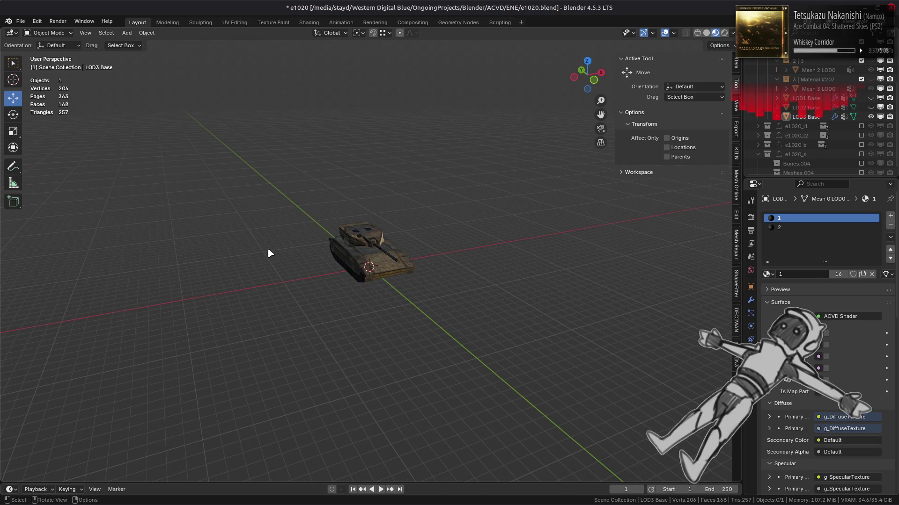
- Toggle the WeightedNormal modifier's viewport display off and back on to compare shading
scroll(270, 253, "up", 6)
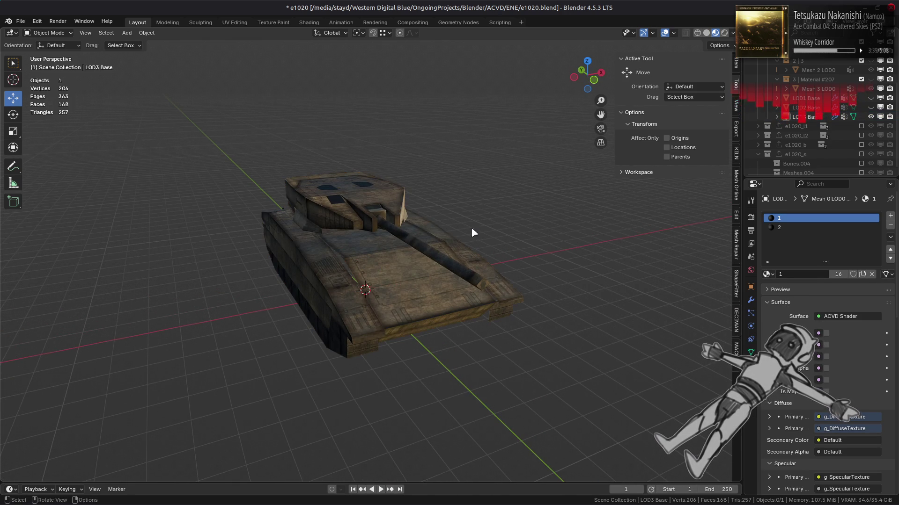
left_click(751, 300)
left_click(848, 252)
left_click(848, 253)
left_click(848, 252)
left_click(849, 253)
- Switch Weighting Mode to Face Area & Angle, then back to Corner Angle
left_click(851, 267)
left_click(849, 301)
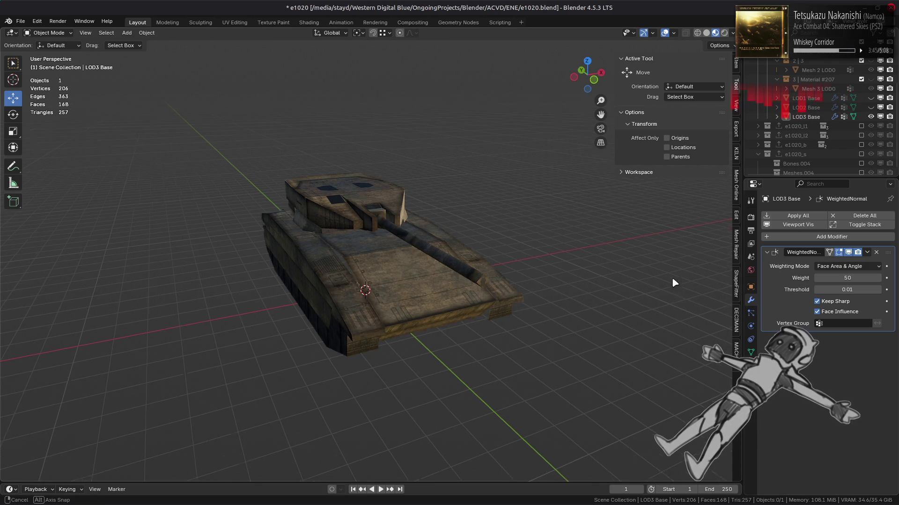
middle_click_drag(672, 282, 720, 259)
left_click(838, 271)
left_click(842, 285)
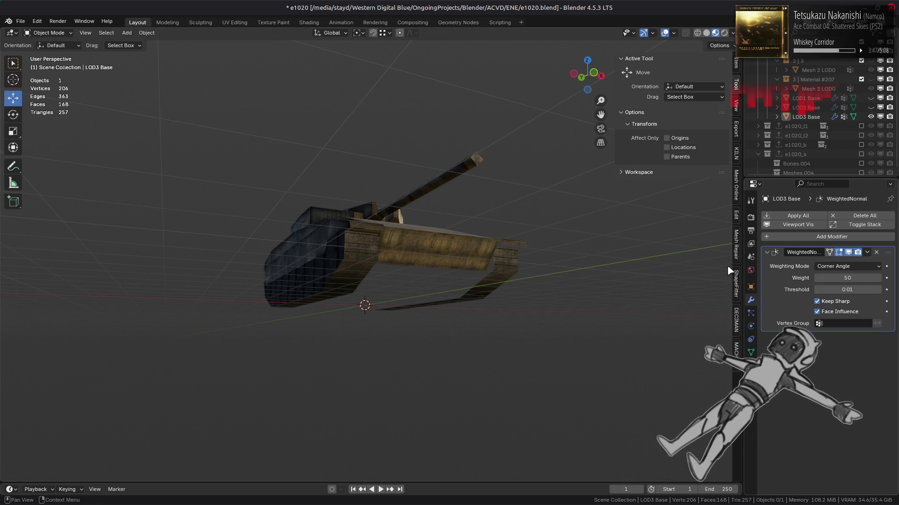
- Select and deselect the tank to inspect it from above, then save the file
scroll(512, 246, "up", 1)
left_click(491, 237)
middle_click_drag(492, 237, 505, 256)
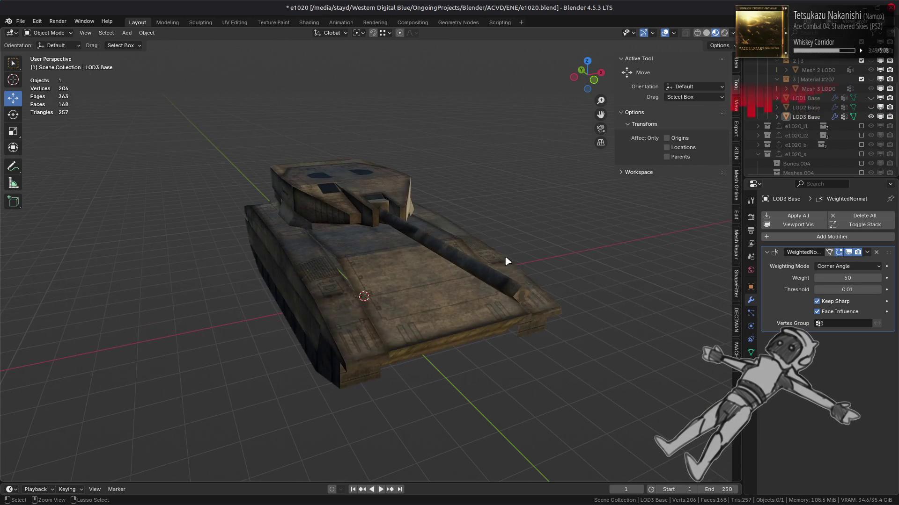
left_click(506, 260)
key("ctrl+s")
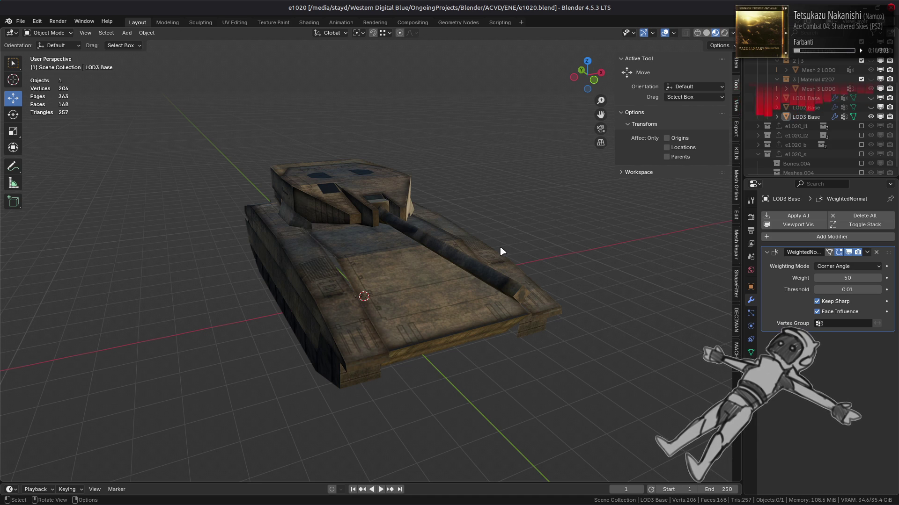
left_click(446, 255)
key("alt+a")
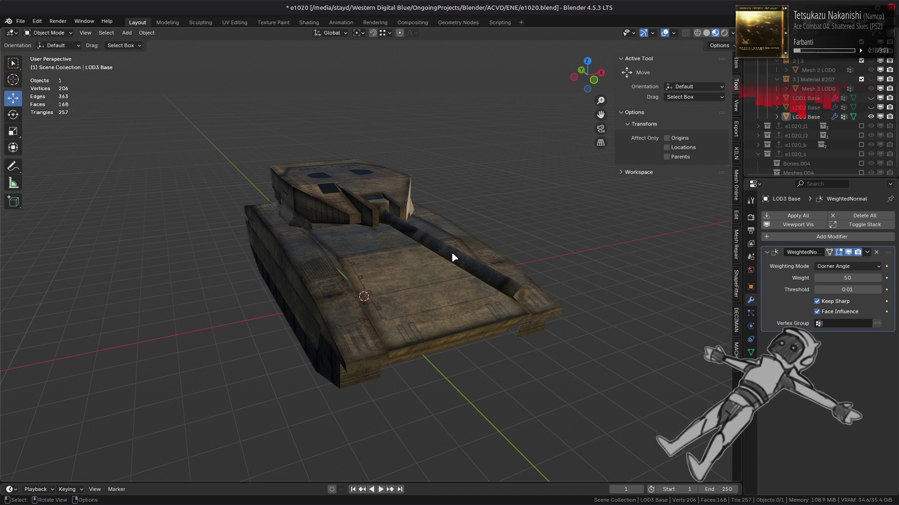
key("ctrl+s")
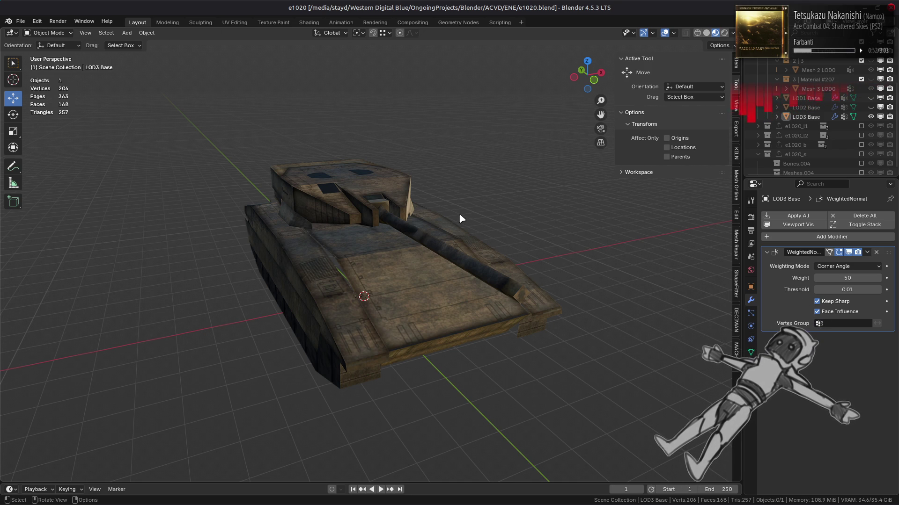
left_click(408, 239)
key("Tab")
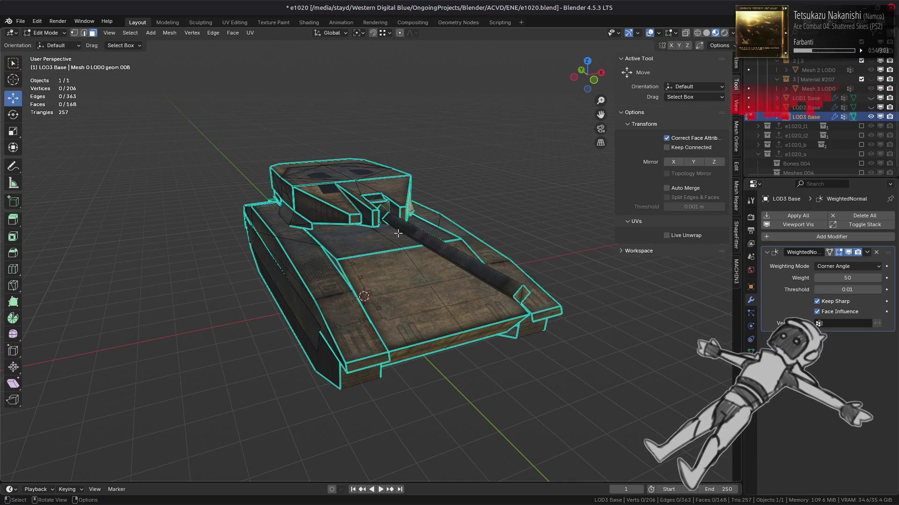
middle_click_drag(394, 234, 454, 219)
key("1")
key("a")
scroll(408, 235, "up", 3)
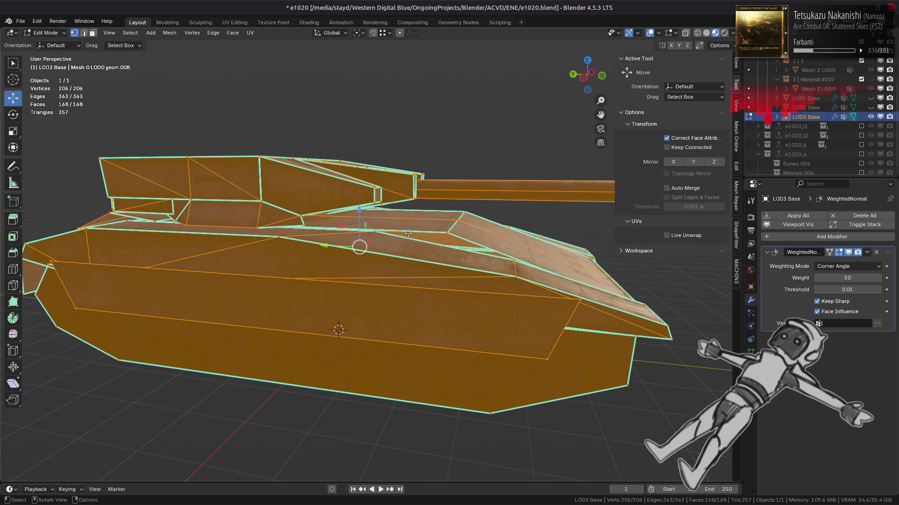
middle_click_drag(406, 235, 411, 255)
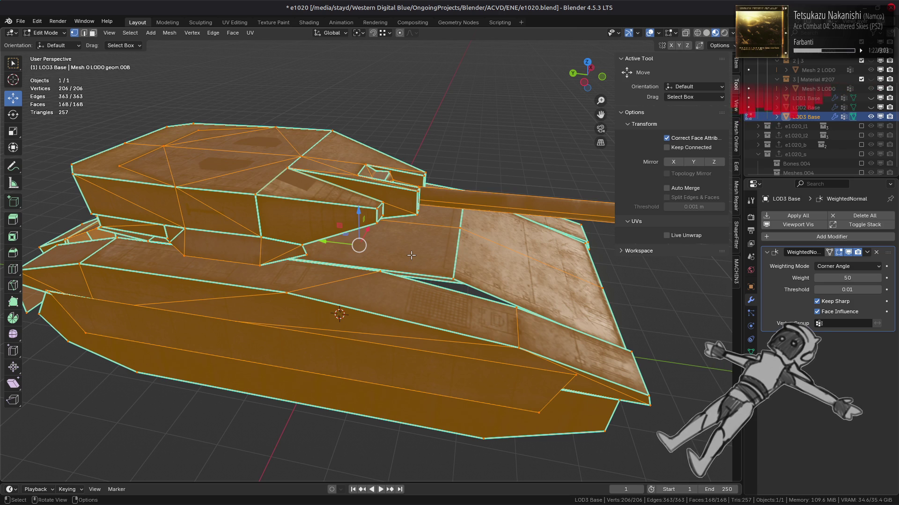
middle_click_drag(411, 255, 360, 223)
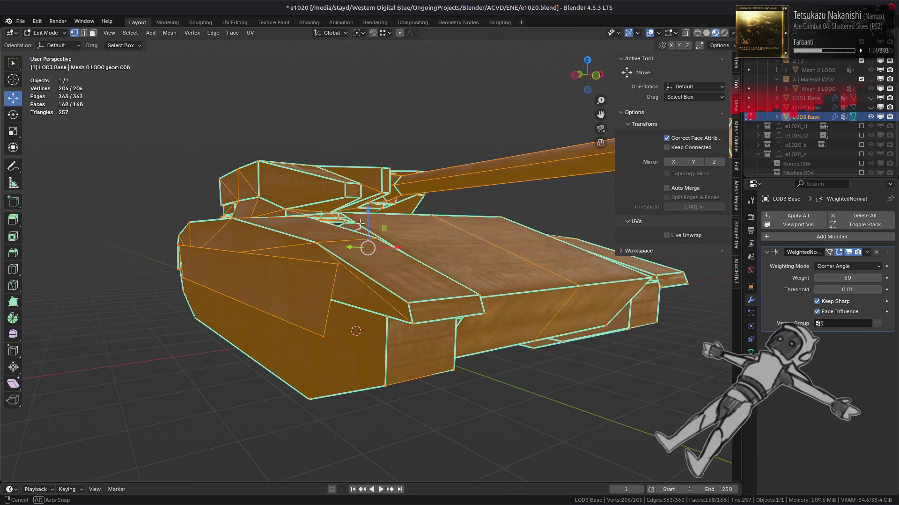
scroll(360, 224, "down", 1)
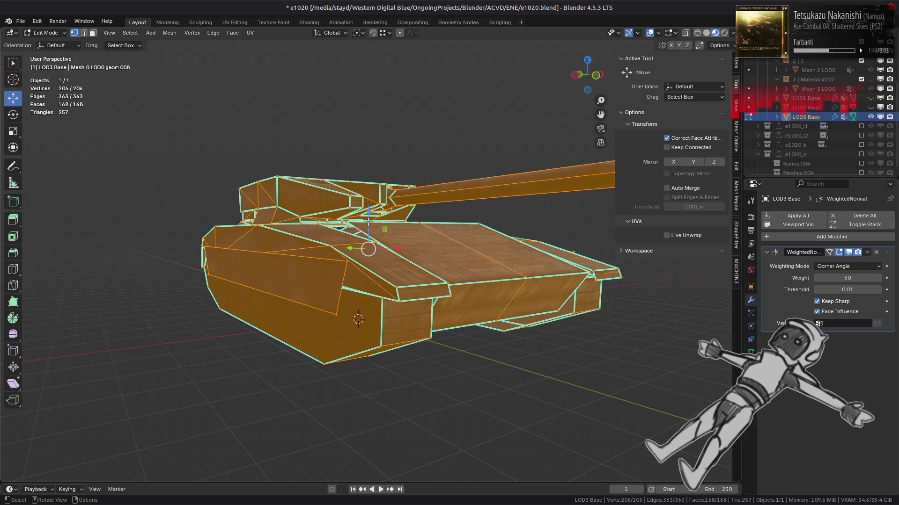
middle_click_drag(363, 225, 397, 226)
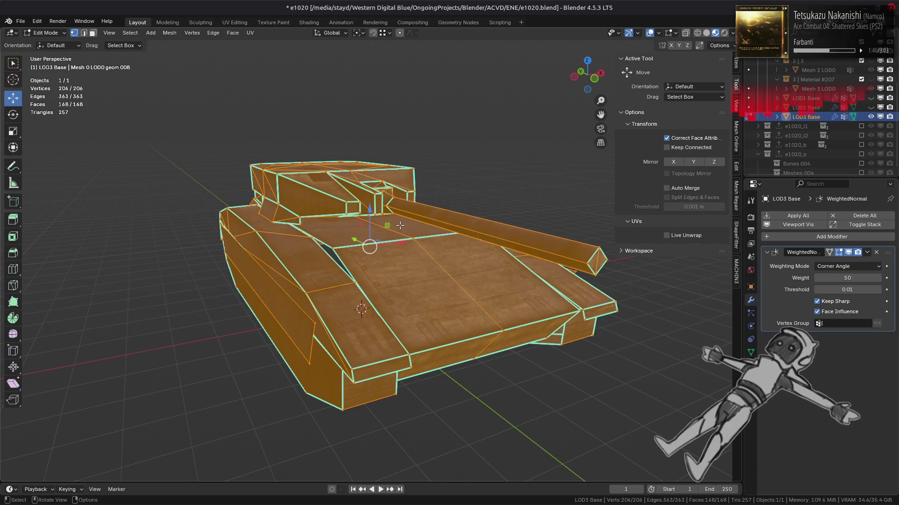
key("Tab")
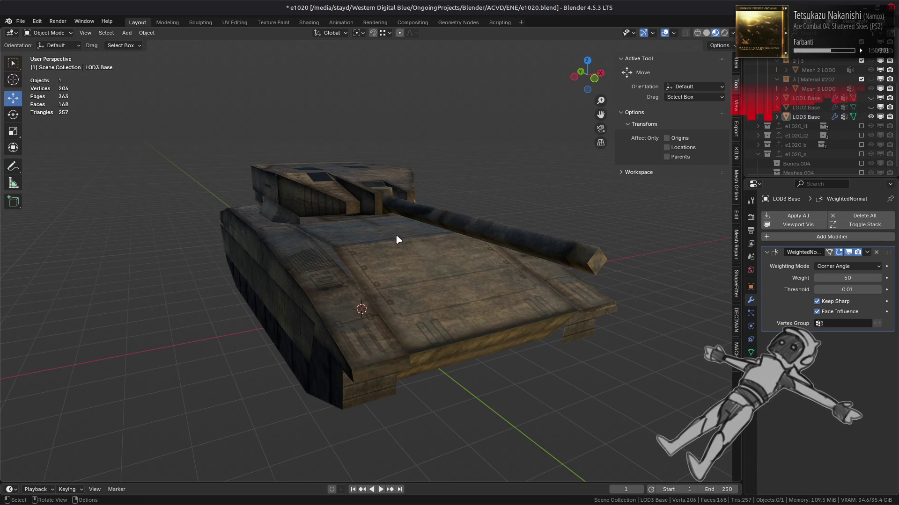
middle_click_drag(397, 240, 387, 281)
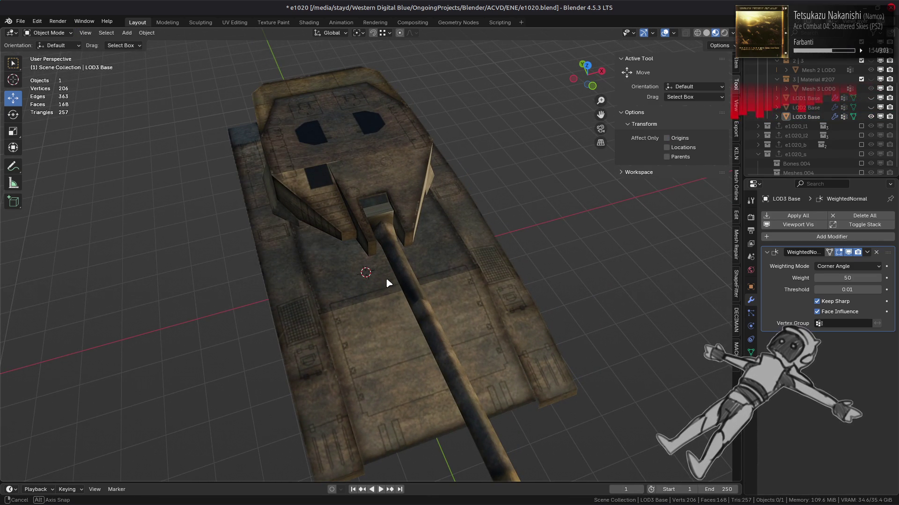
middle_click_drag(386, 277, 381, 250)
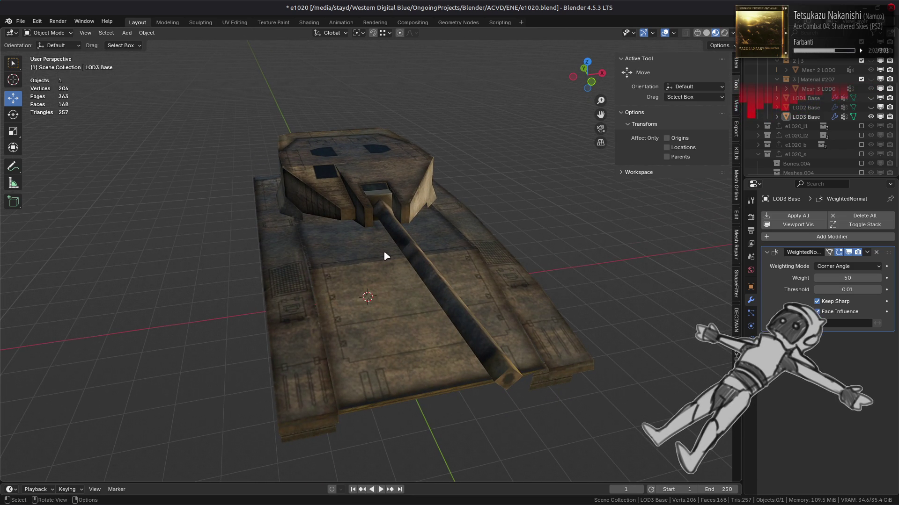
left_click(409, 252)
left_click(427, 256, "shift")
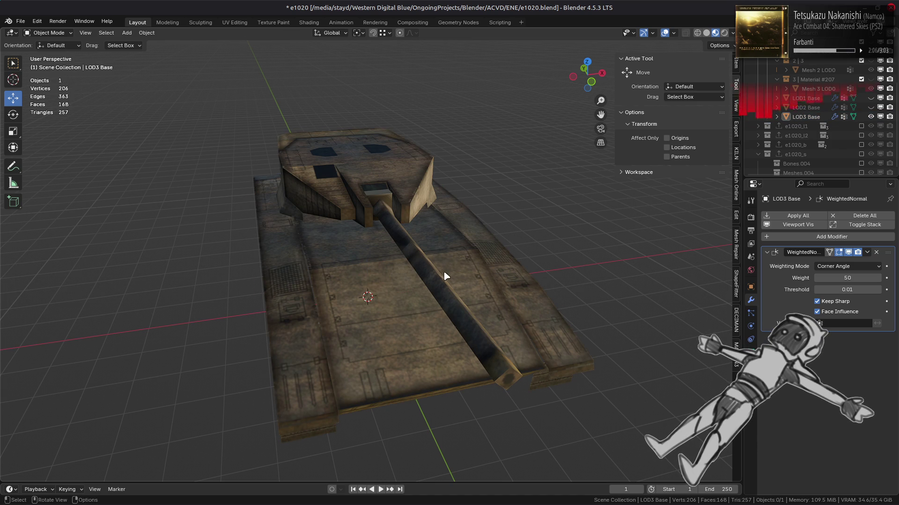
mouse_move(434, 269)
middle_mouse_down()
mouse_move(373, 253)
mouse_move(434, 271)
mouse_move(373, 267)
mouse_move(383, 273)
middle_mouse_up()
mouse_move(452, 285)
middle_mouse_down()
mouse_move(504, 230)
mouse_move(534, 247)
mouse_move(434, 228)
mouse_move(398, 248)
mouse_move(380, 274)
middle_mouse_up()
key("Tab")
scroll(528, 247, "up", 4)
key("Tab")
key("alt+a")
middle_click_drag(345, 243, 350, 242)
mouse_move(350, 243)
middle_mouse_down()
mouse_move(381, 237)
mouse_move(297, 246)
mouse_move(370, 253)
mouse_move(288, 252)
mouse_move(351, 268)
mouse_move(426, 253)
mouse_move(338, 245)
middle_mouse_up()
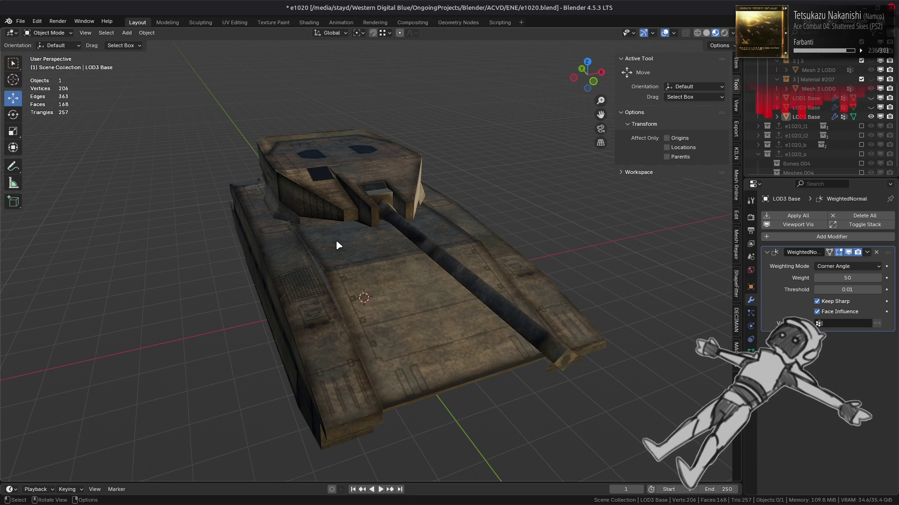
left_click(351, 243)
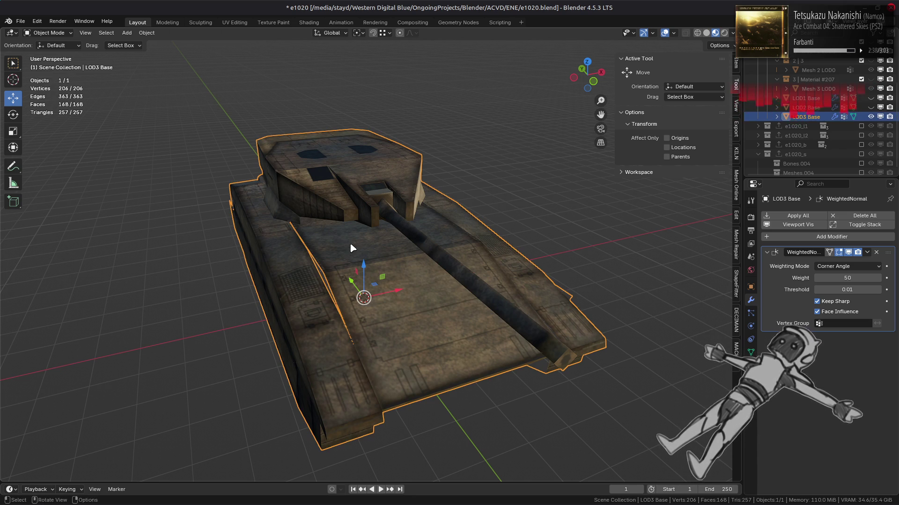
- Save, then set LOD3 Base's Flags custom property to 0x03000000 in Object Properties
key("alt+a")
key("ctrl+s")
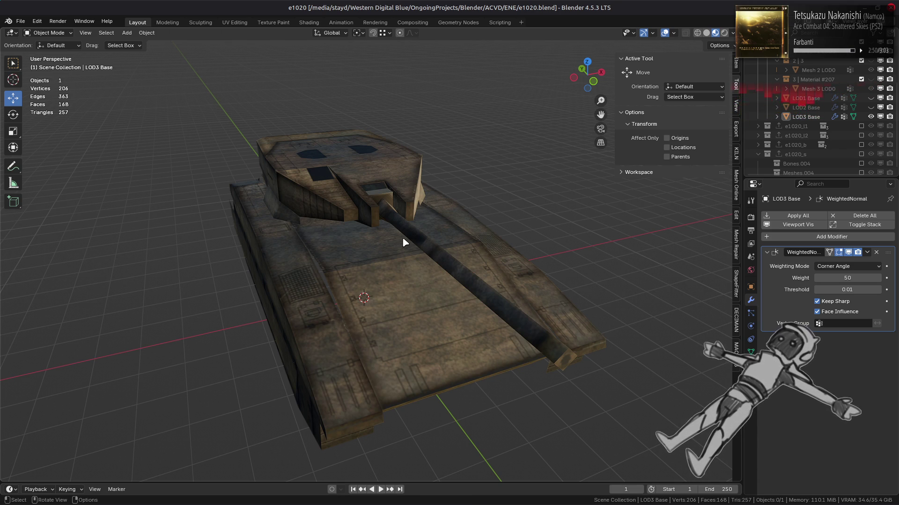
left_click(806, 116)
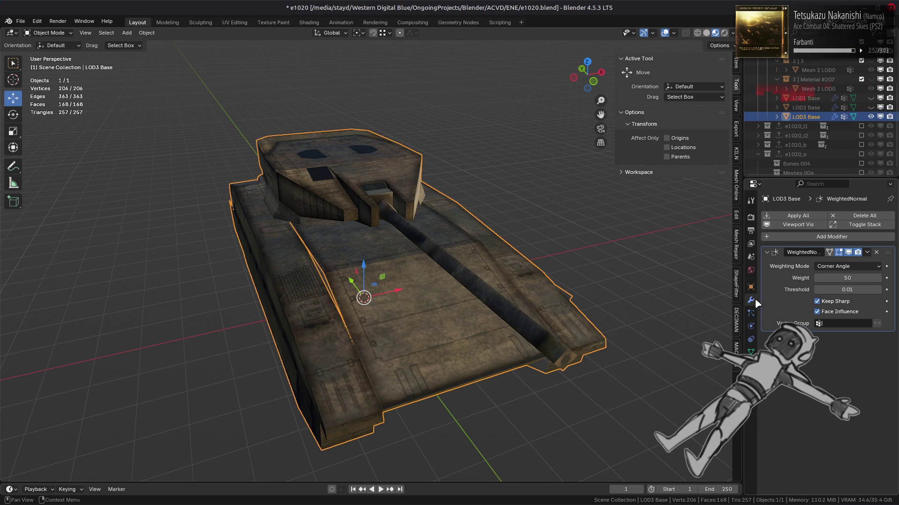
left_click(750, 287)
scroll(811, 437, "down", 8)
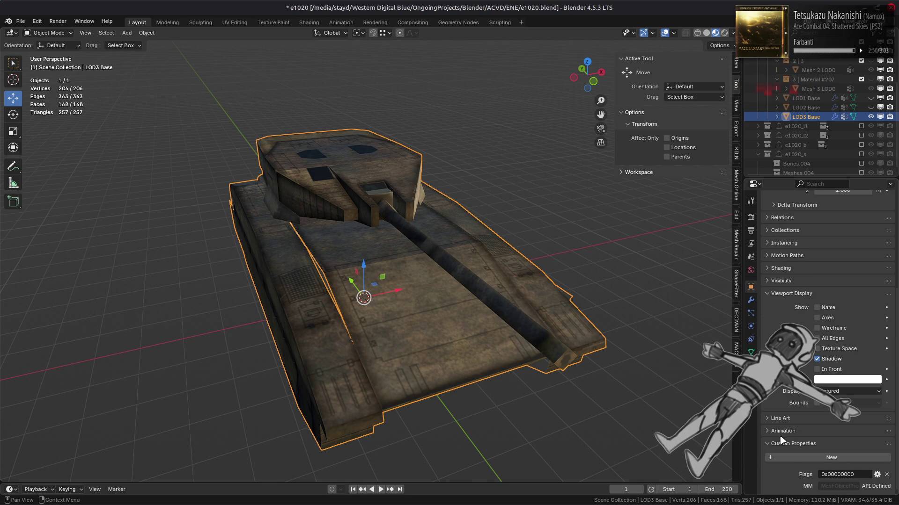
type("0x03000000")
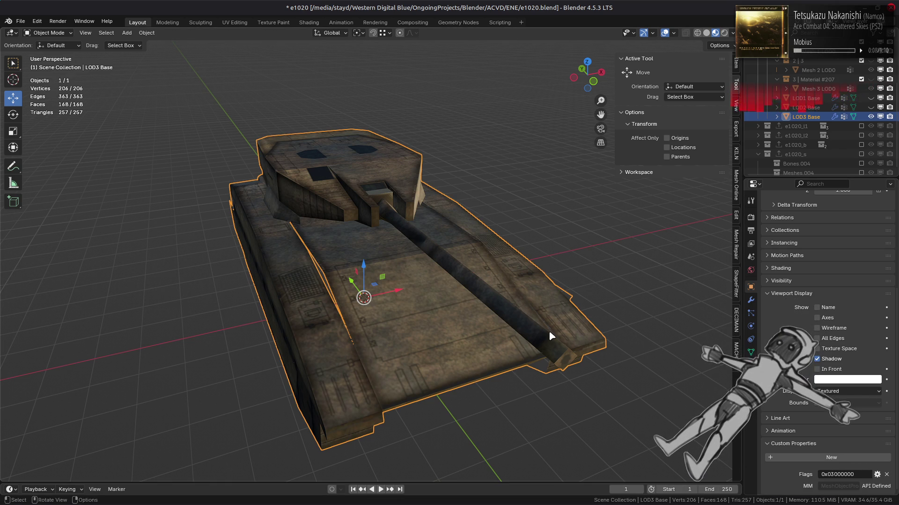
key("ctrl+z")
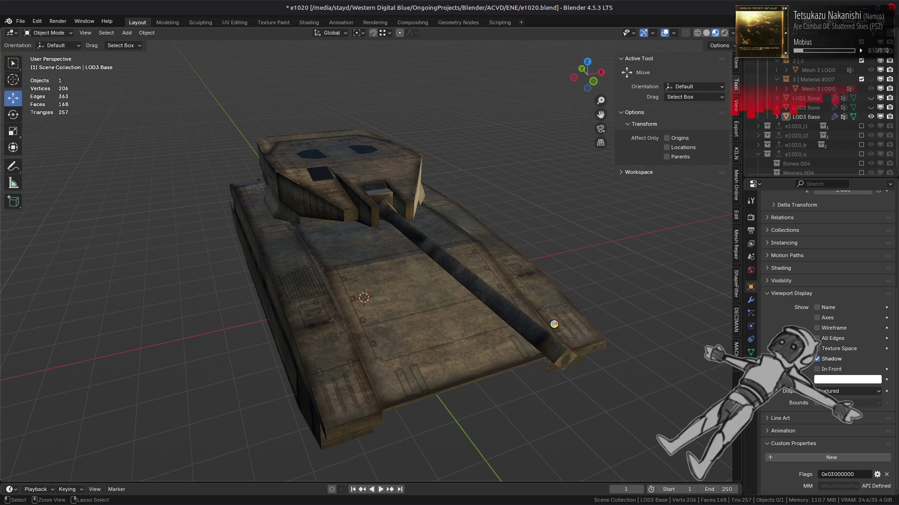
- Save e1020.blend with the Flags value 0x03000000 in place
key("ctrl+s")
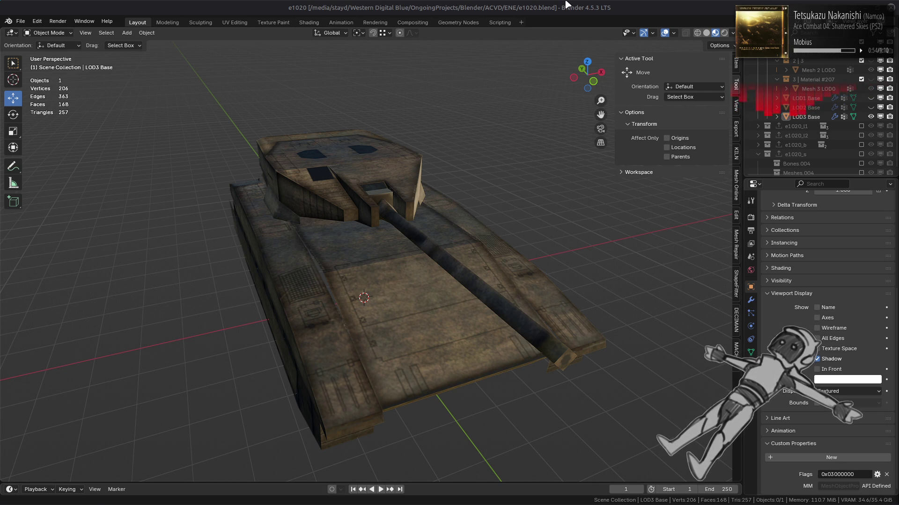
mouse_move(668, 501)
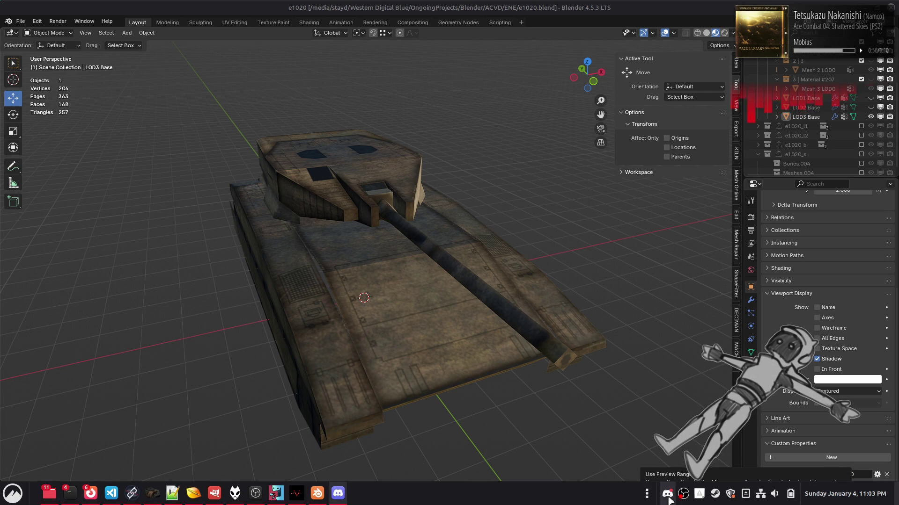
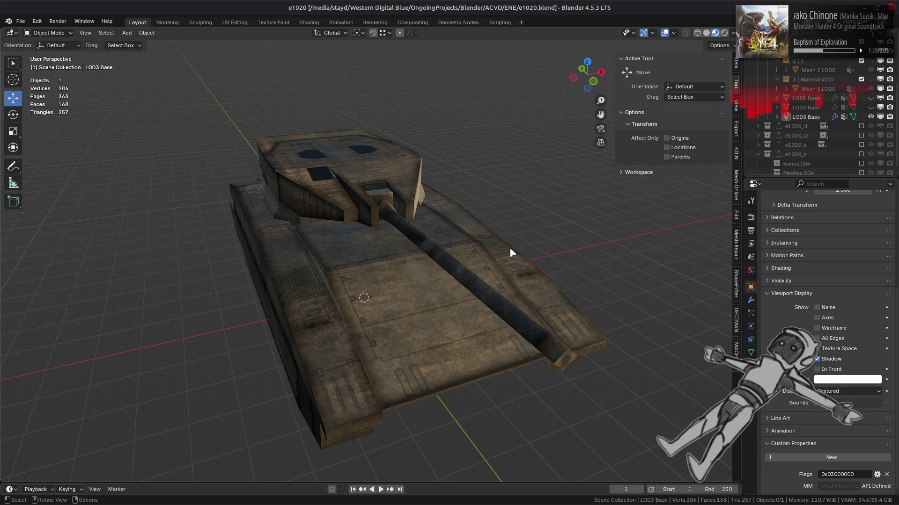
- Hide LOD3 Base, then show LOD2 Base and set its Flags property to 0x02000000
left_click(871, 117)
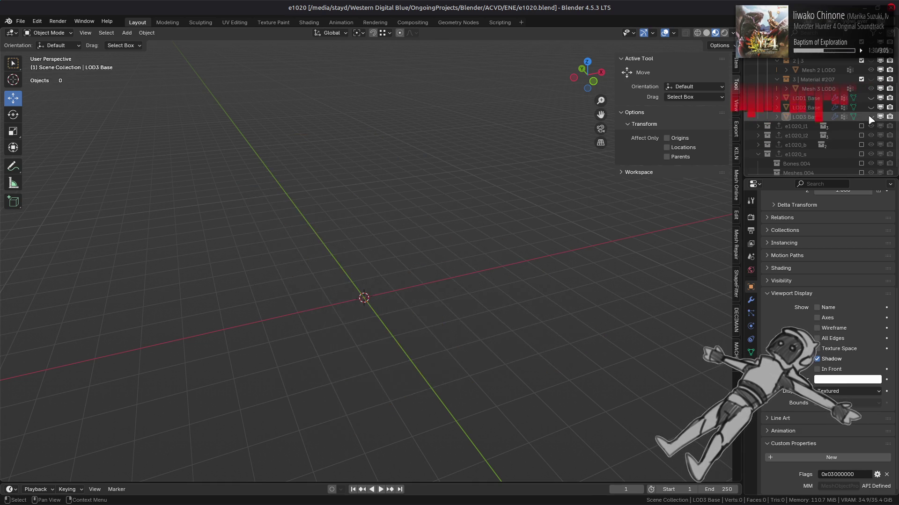
left_click(870, 107)
left_click(806, 107)
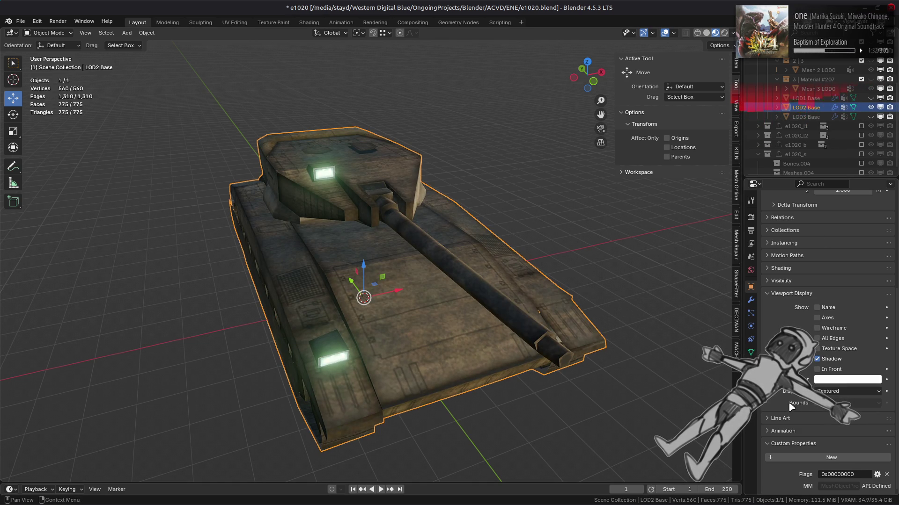
left_click(833, 474)
type("2")
key("Return")
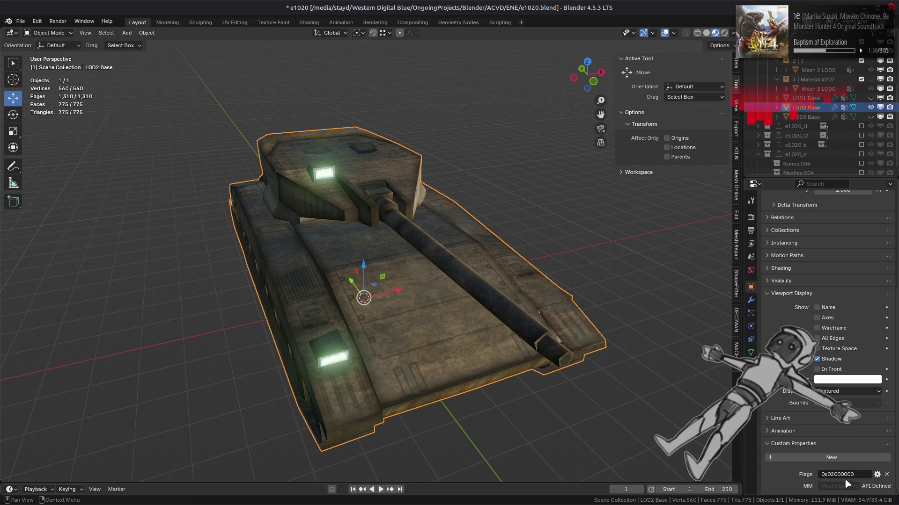
- Hide LOD2 Base, then show LOD1 Base and set its Flags property to 0x01000000
left_click(871, 107)
left_click(870, 97)
left_click(806, 98)
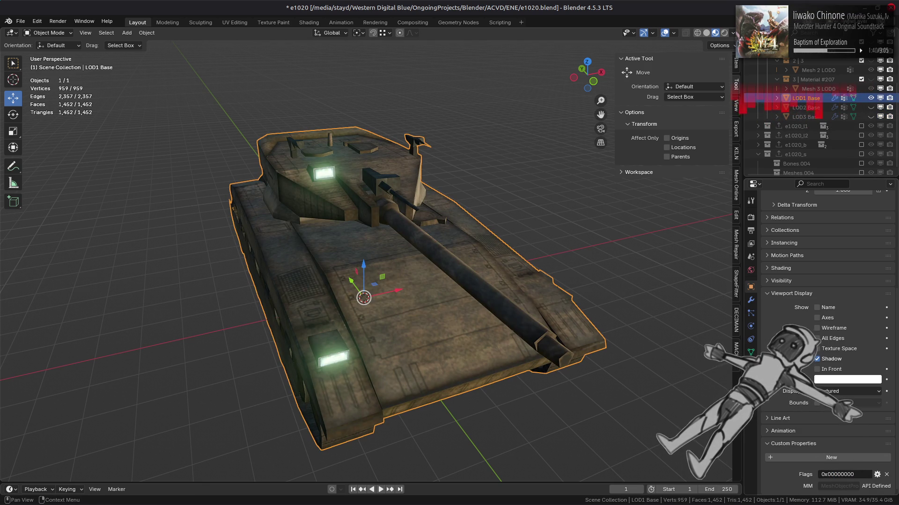
left_click(836, 478)
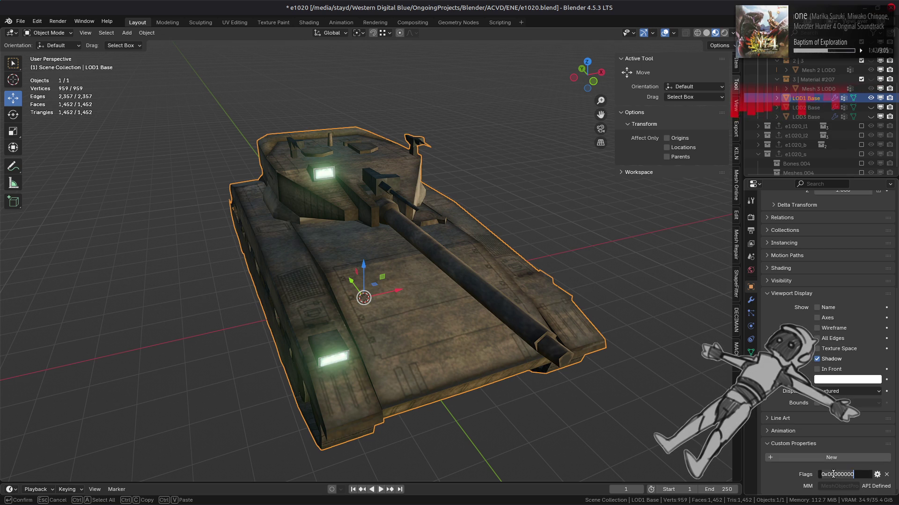
left_click(841, 474)
key("BackSpace")
type("1")
key("Return")
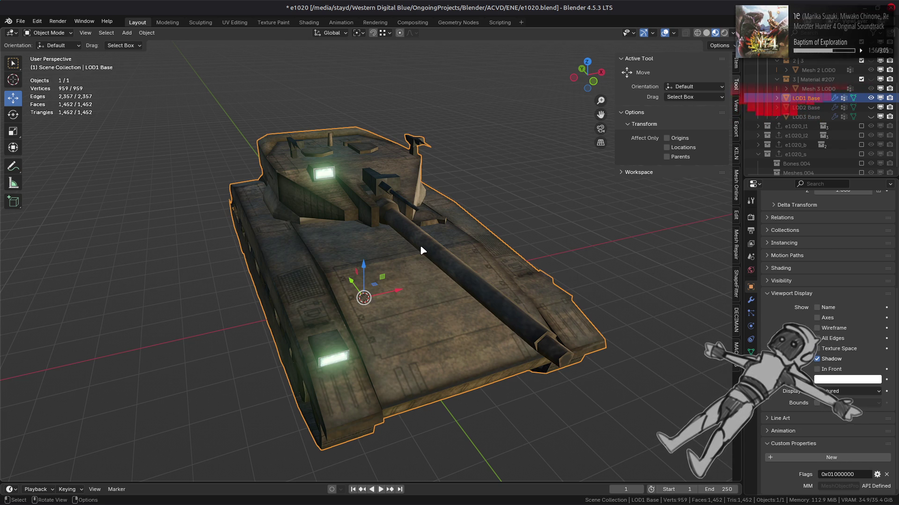
- Hide Mesh 0–3 LOD0 so only LOD1 Base shows in the viewport
scroll(806, 122, "up", 5)
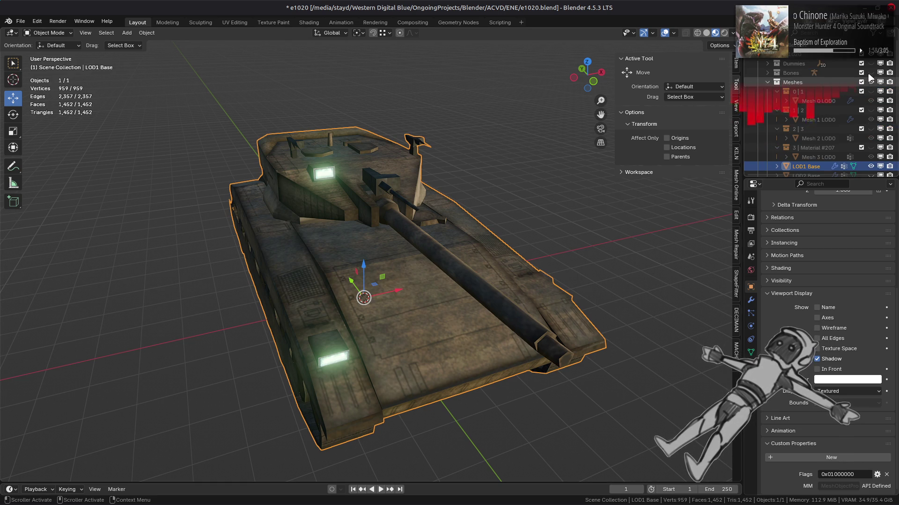
left_click(871, 101)
left_click_drag(871, 110, 870, 157)
left_click(871, 101)
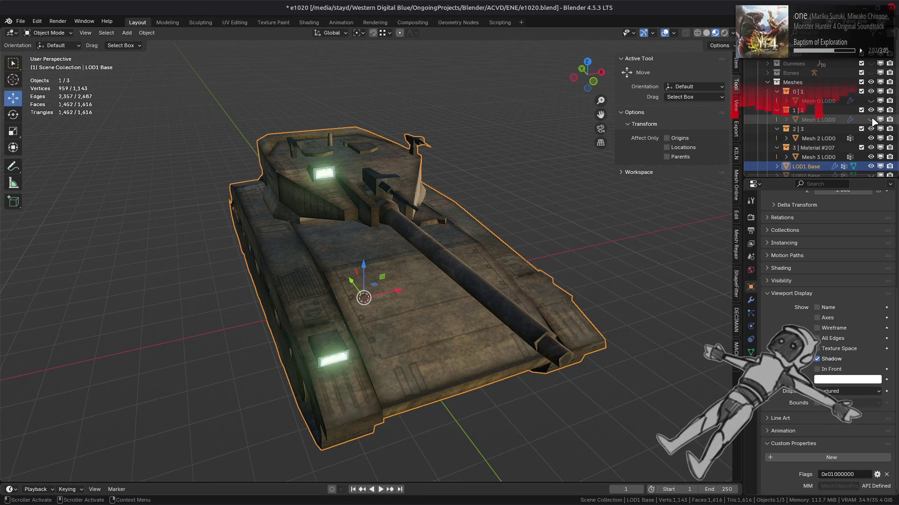
left_click(870, 119)
left_click(870, 138)
left_click(871, 157)
left_click(872, 157)
scroll(847, 131, "down", 2)
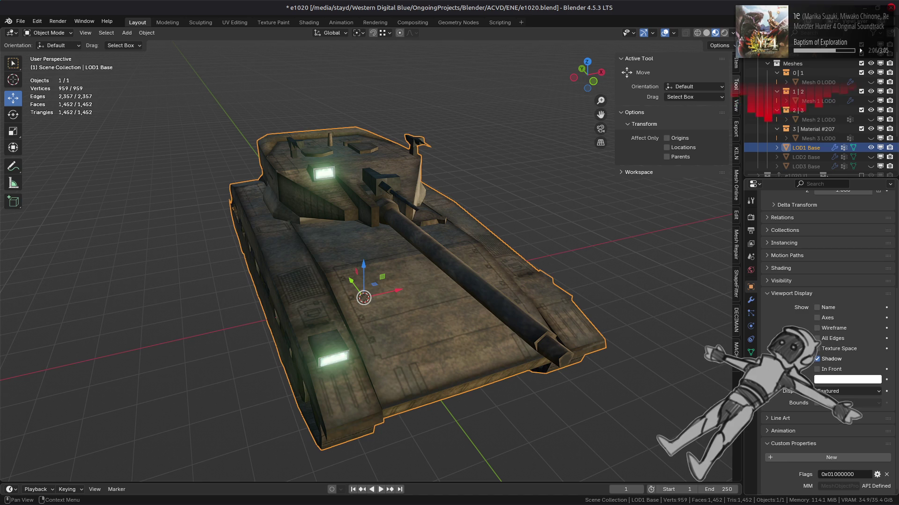
- Check LOD1 Base's material, then view its geometry-nodes and two Decimate modifiers
left_click(751, 365)
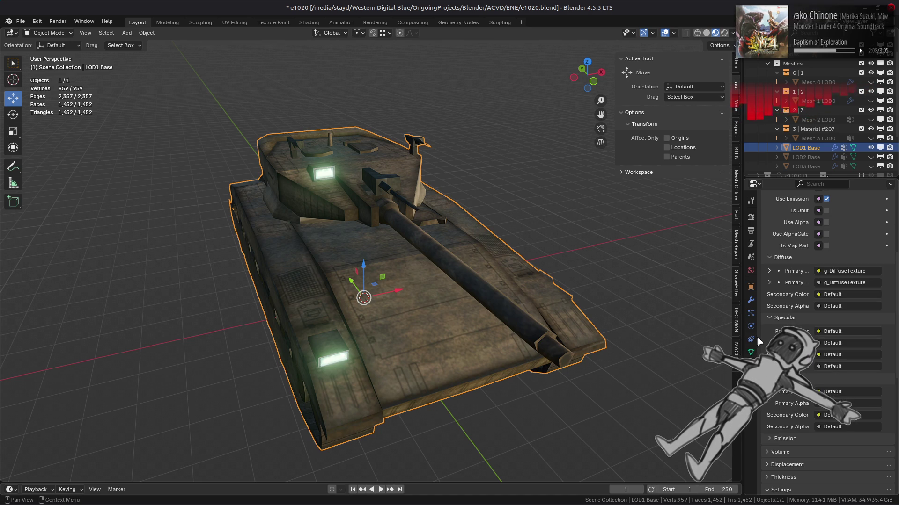
left_click(752, 301)
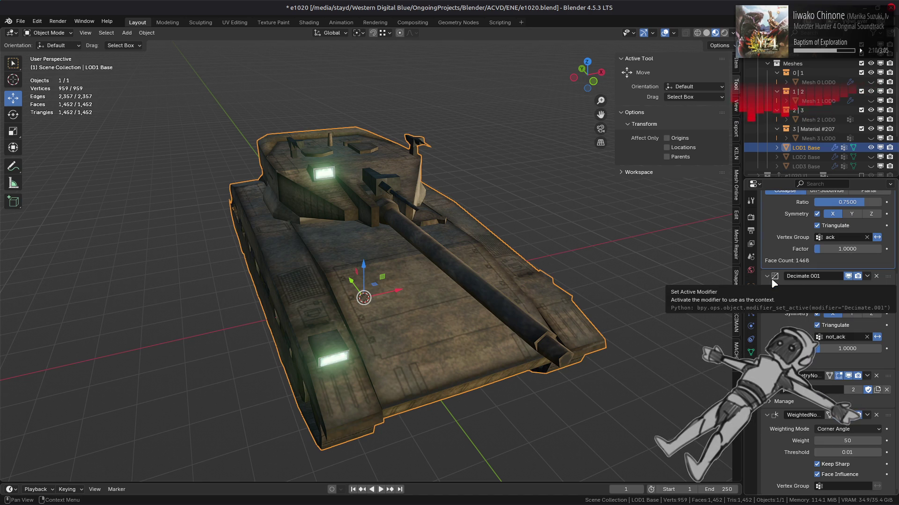
scroll(762, 343, "up", 5)
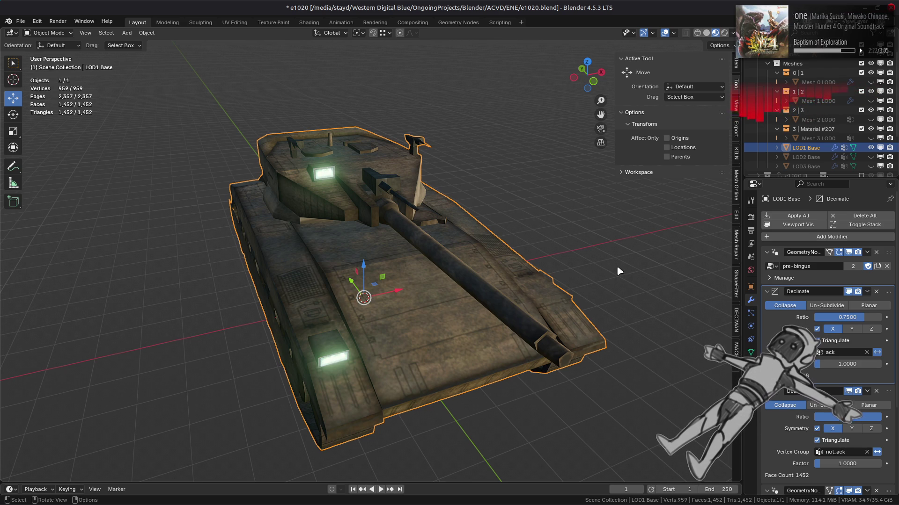
mouse_move(618, 268)
middle_mouse_down()
mouse_move(528, 300)
mouse_move(546, 270)
mouse_move(522, 304)
mouse_move(530, 299)
middle_mouse_up()
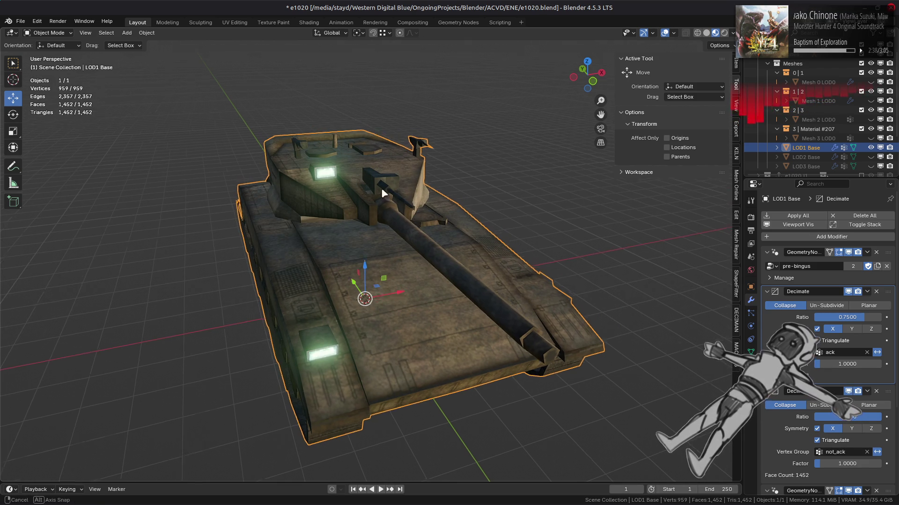
- Hide LOD1 Base, show the four LOD0 meshes, and edit Mesh 0 LOD0
key("Tab")
key("Tab")
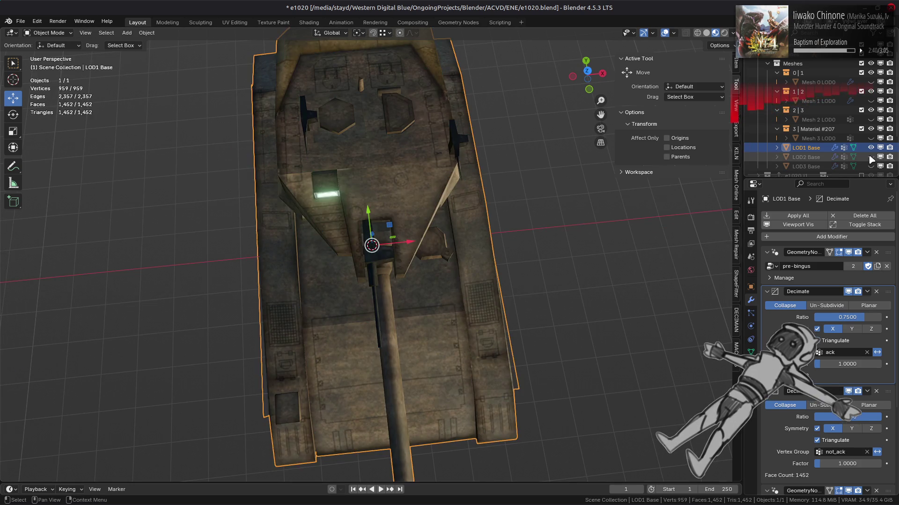
left_click(871, 147)
left_click_drag(870, 138, 870, 83)
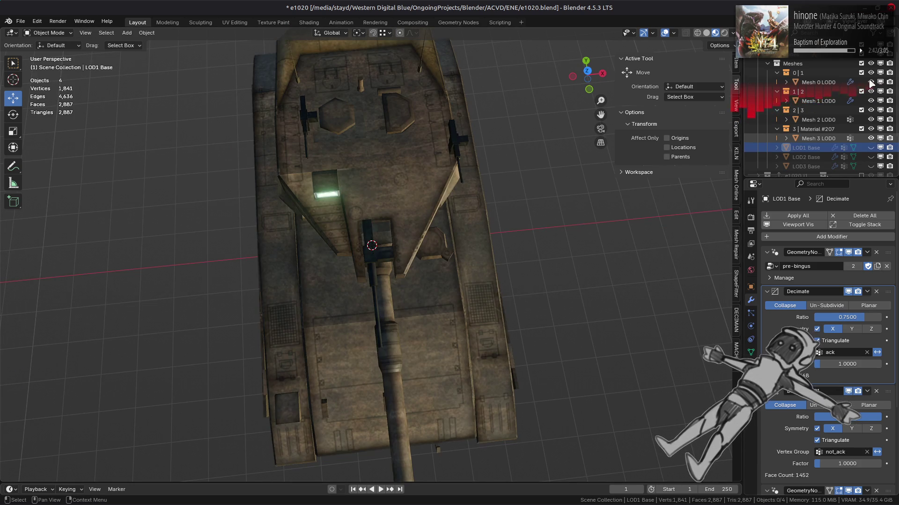
left_click(818, 82)
key("Tab")
- Mark selected edges sharp, undo it, and clear the selection on Mesh 0 LOD0
left_click(421, 162, "shift")
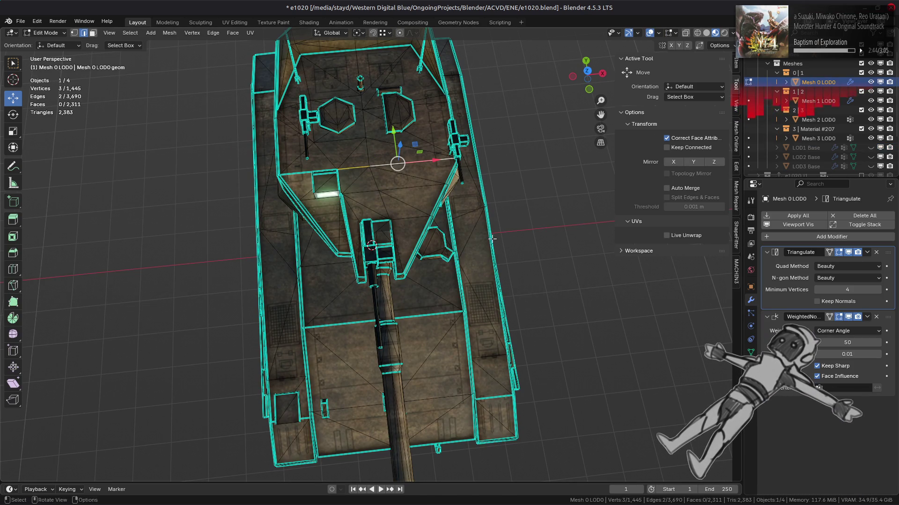
right_click(464, 243)
left_click(465, 403)
key("ctrl+z")
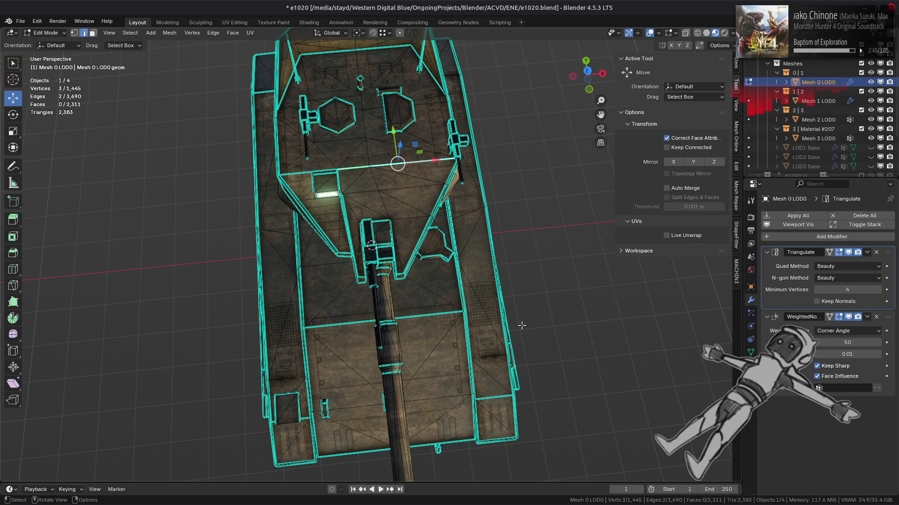
left_click(522, 325)
middle_click_drag(520, 327, 526, 243)
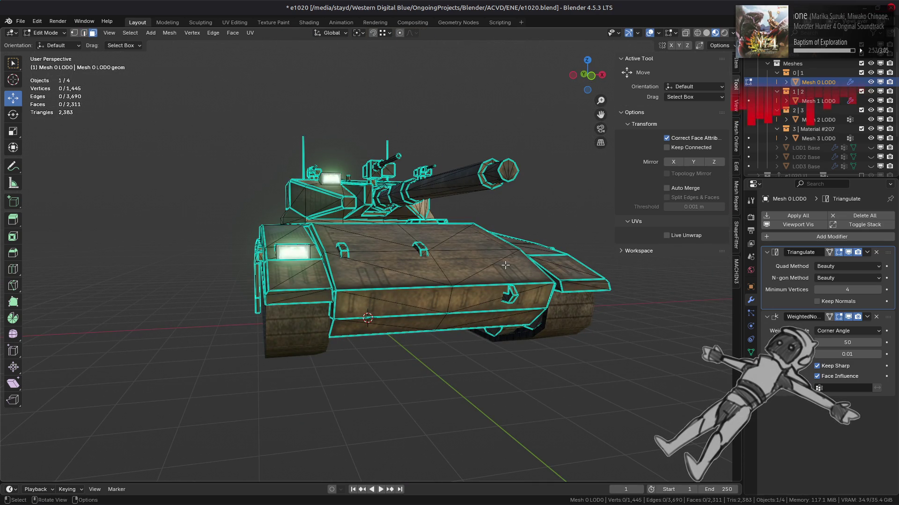
mouse_move(224, 259)
middle_mouse_down()
mouse_move(406, 256)
mouse_move(377, 263)
mouse_move(306, 252)
mouse_move(320, 298)
mouse_move(304, 319)
middle_mouse_up()
- In edge mode, rotate a top-surface edge of Mesh 0 LOD0 clockwise
key("2")
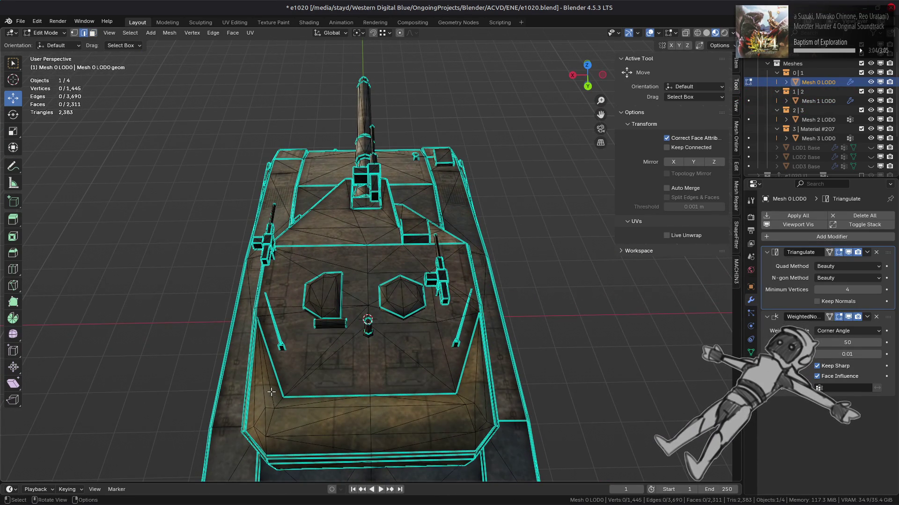
left_click(213, 33)
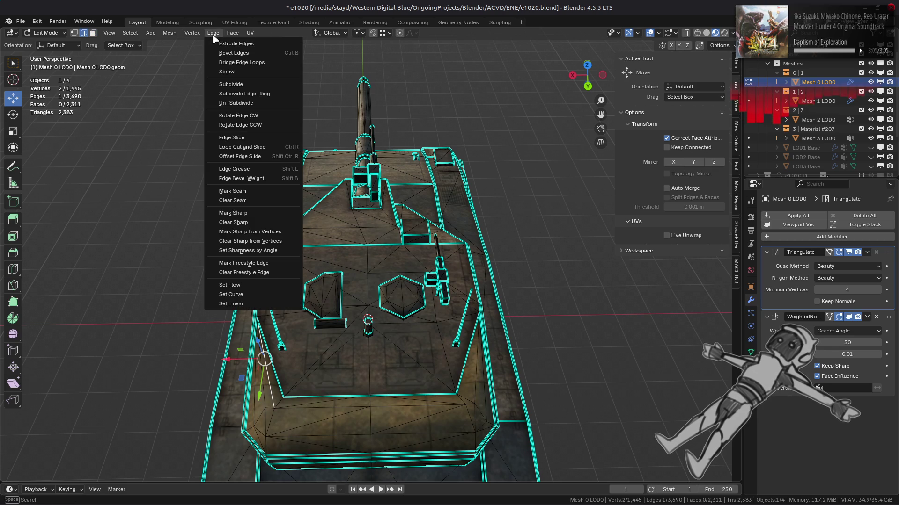
left_click(249, 115)
left_click(325, 331)
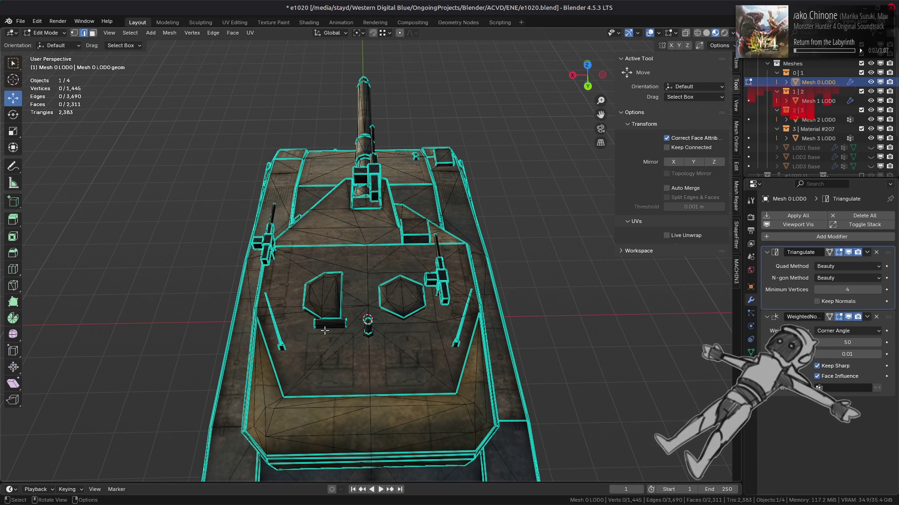
mouse_move(325, 330)
middle_mouse_down()
mouse_move(330, 322)
mouse_move(326, 330)
middle_mouse_up()
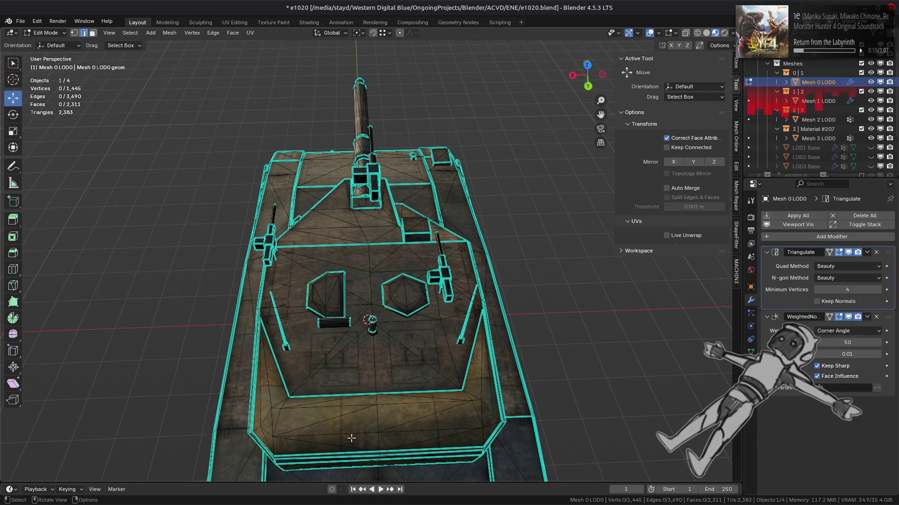
- Try rotating another edge, undo it, deselect all, and return to Object Mode
left_click(211, 33)
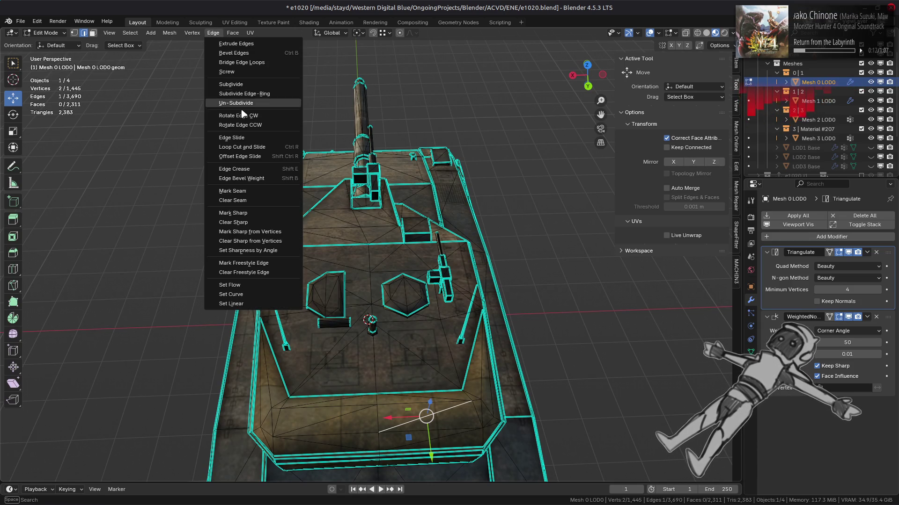
left_click(242, 113)
key("ctrl+z")
key("ctrl+z")
key("ctrl+z")
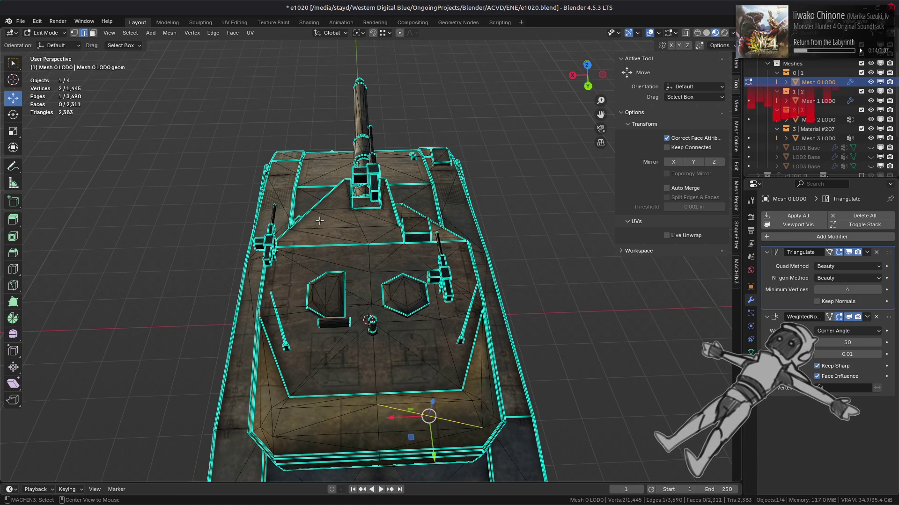
key("alt+a")
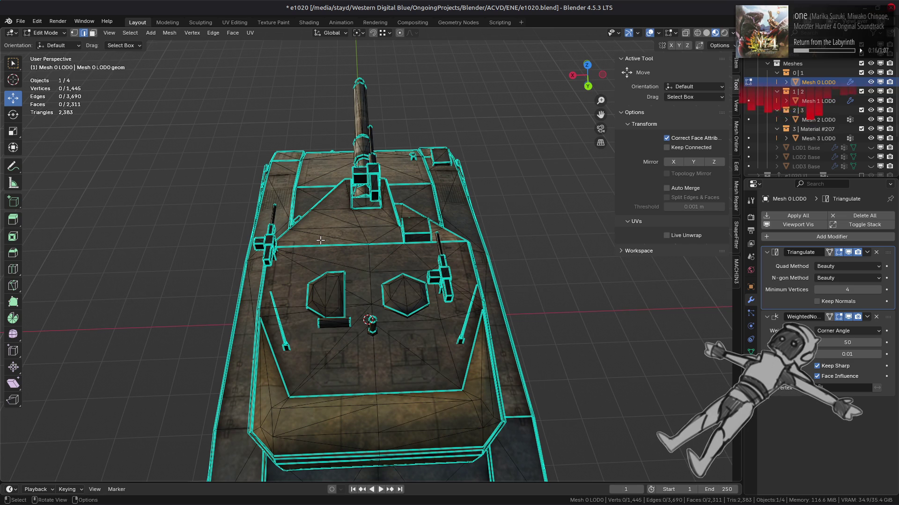
key("Tab")
mouse_move(257, 258)
middle_mouse_down()
mouse_move(476, 258)
mouse_move(474, 275)
middle_mouse_up()
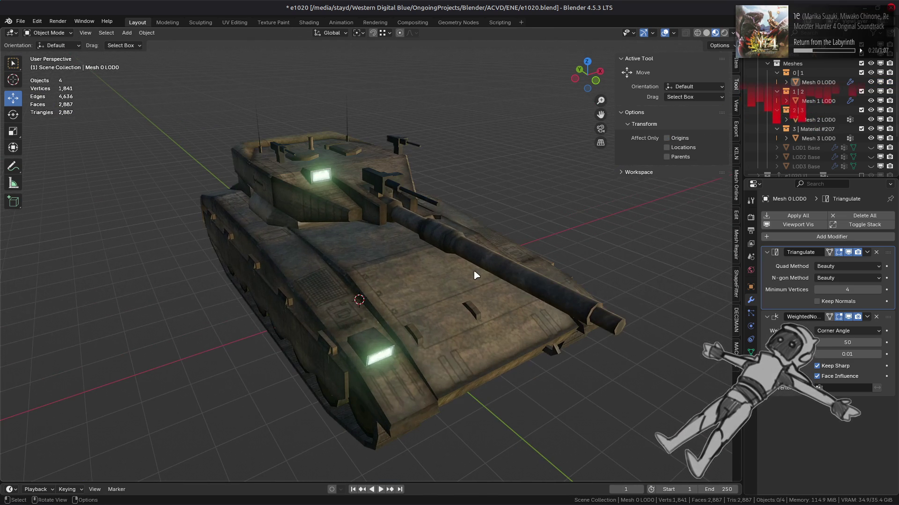
- Save e1020.blend and hide Mesh 0–3 LOD0
key("ctrl+s")
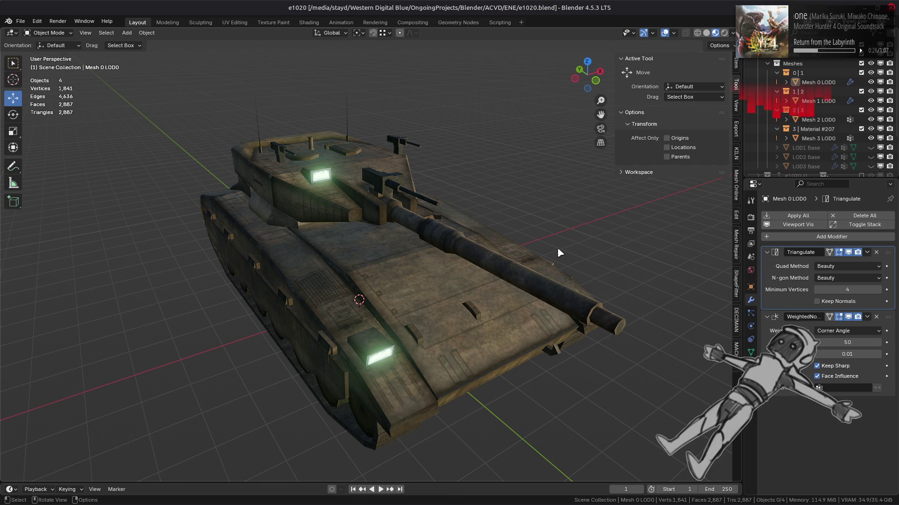
left_click(871, 83)
left_click(870, 101)
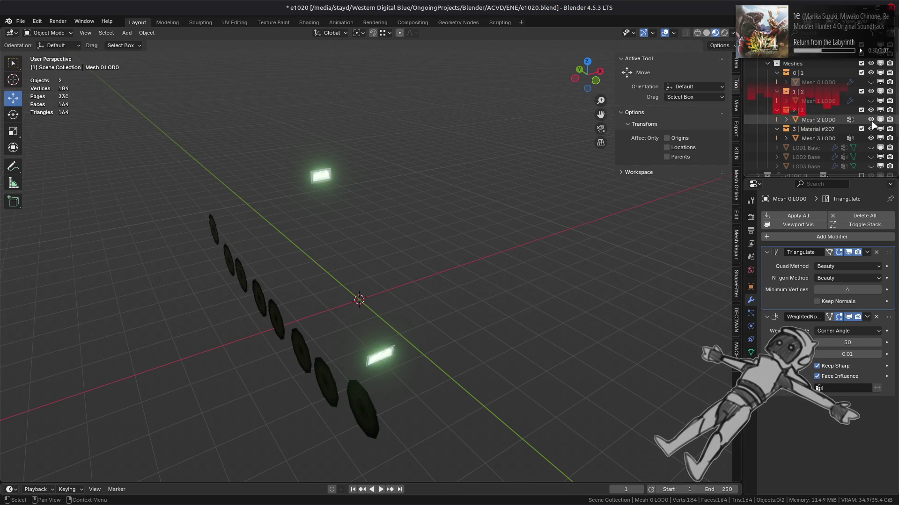
left_click(870, 119)
left_click(871, 138)
- Show and select LOD1 Base, then duplicate it as LOD1 Base.001
left_click(870, 147)
left_click(797, 148)
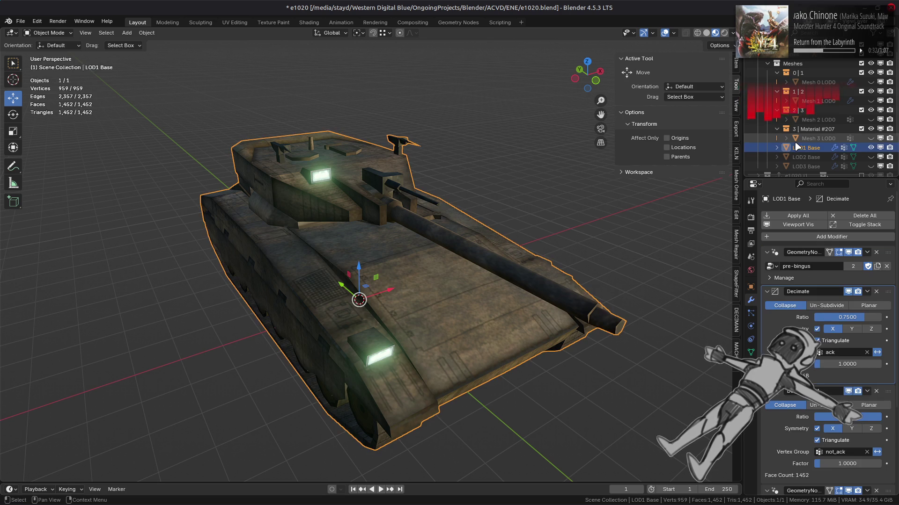
key("shift+d")
key("Escape")
left_click(801, 216)
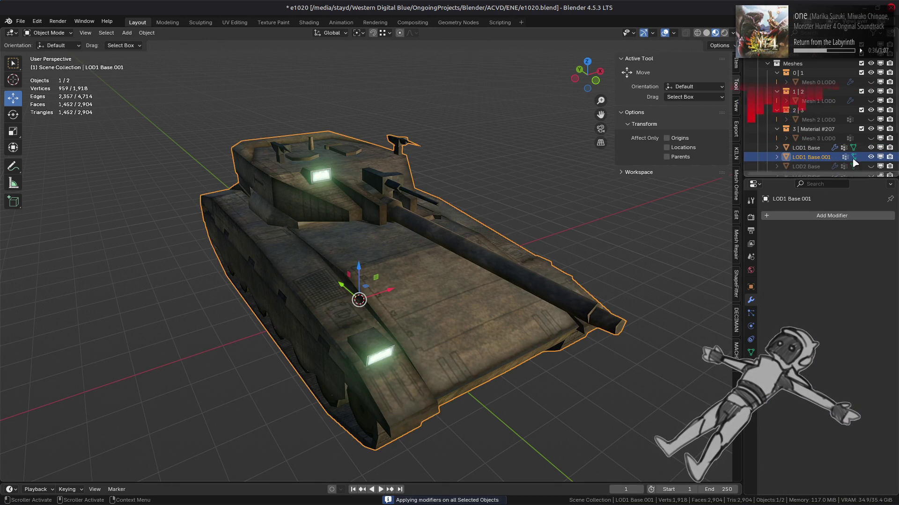
- Hide LOD1 Base and delete the not_ack and ack vertex groups from LOD1 Base.001
left_click(880, 147)
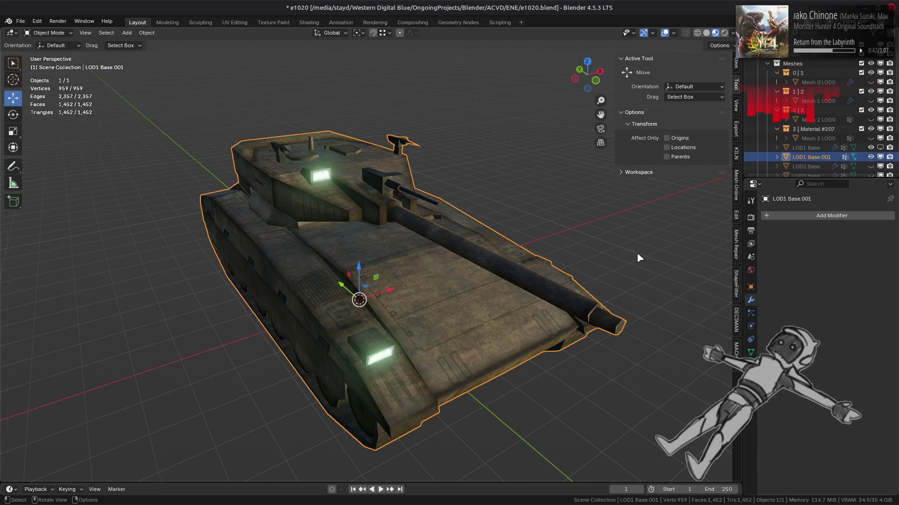
left_click(751, 352)
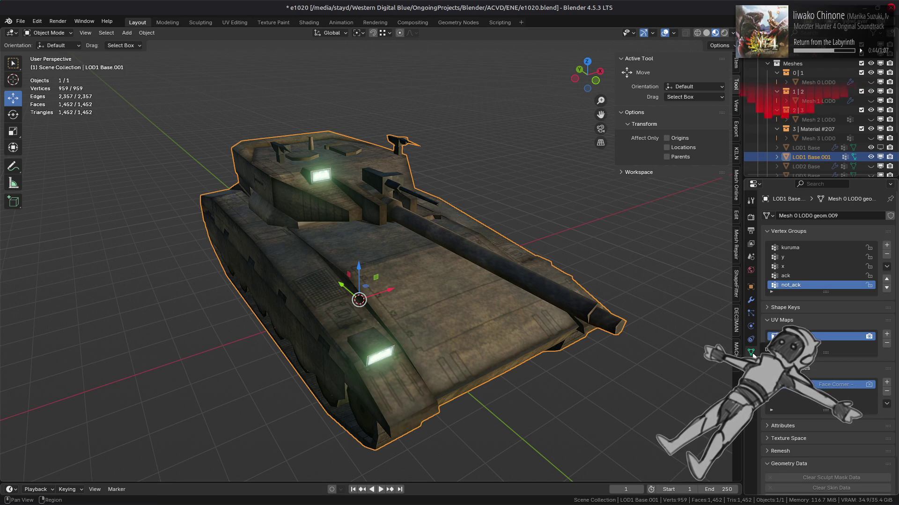
left_click(886, 254)
left_click(887, 254)
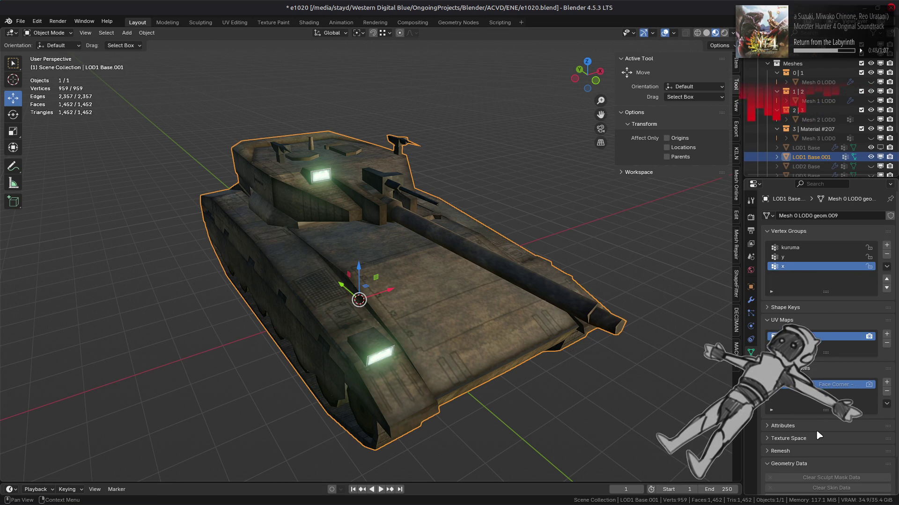
- Review LOD1 Base.001's Material #207 settings and browse the Object menu
left_click(750, 365)
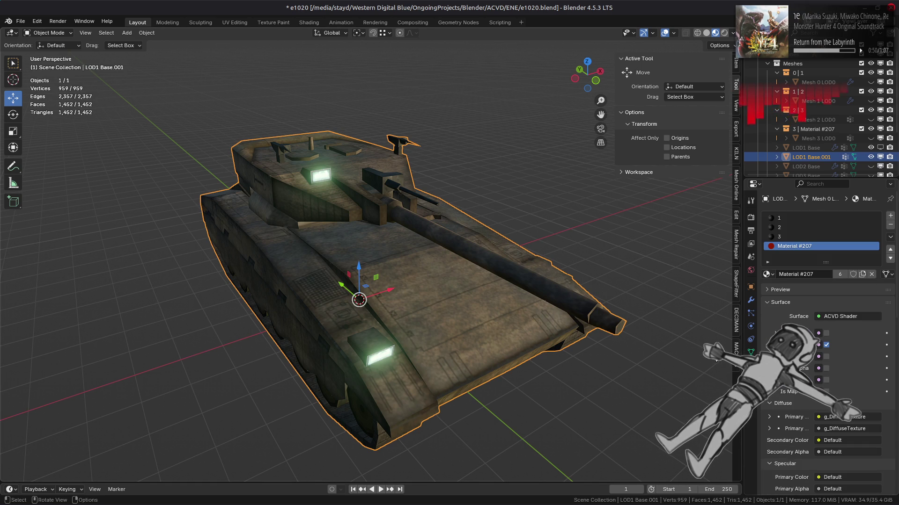
left_click(146, 33)
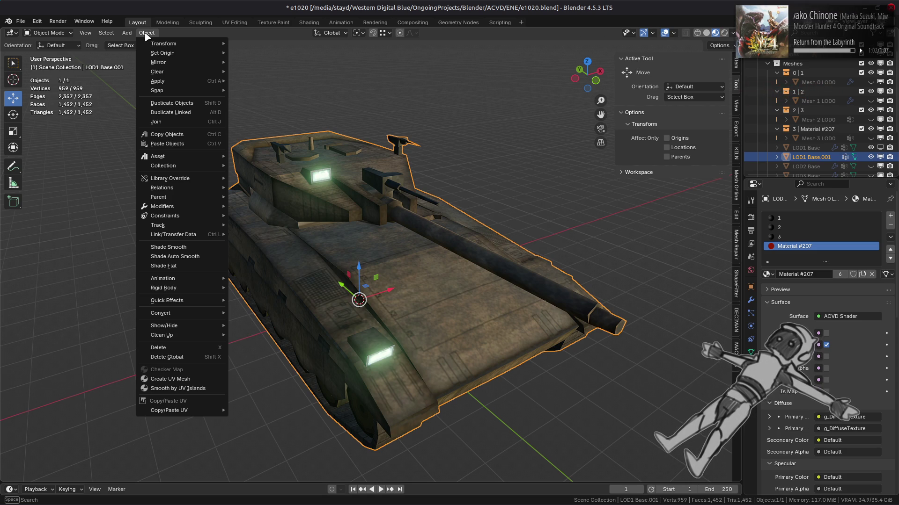
key("Escape")
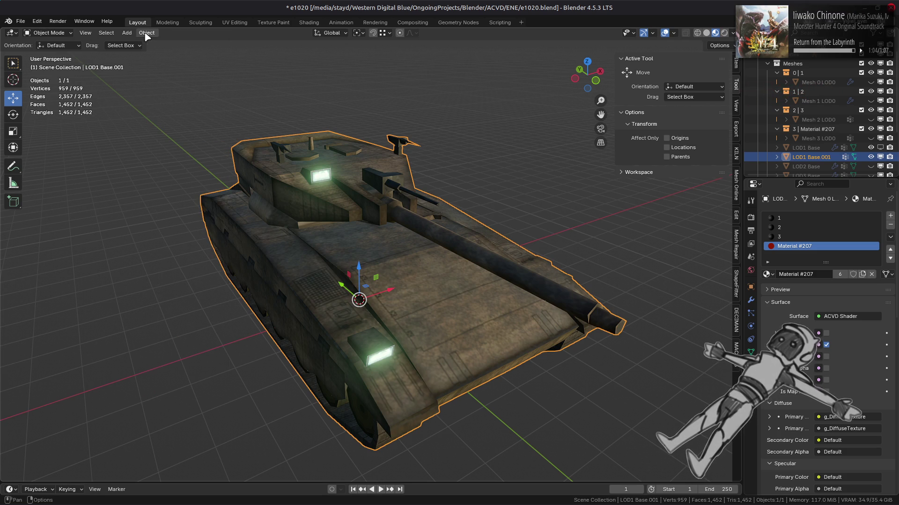
- Select all of LOD1 Base.001 in Edit Mode and separate it by material
key("Tab")
key("a")
left_click(169, 33)
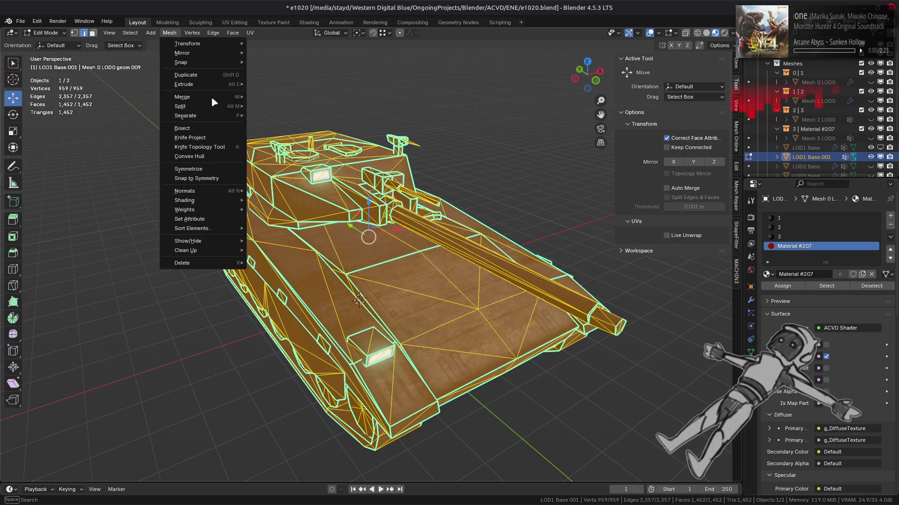
mouse_move(220, 117)
left_click(287, 127)
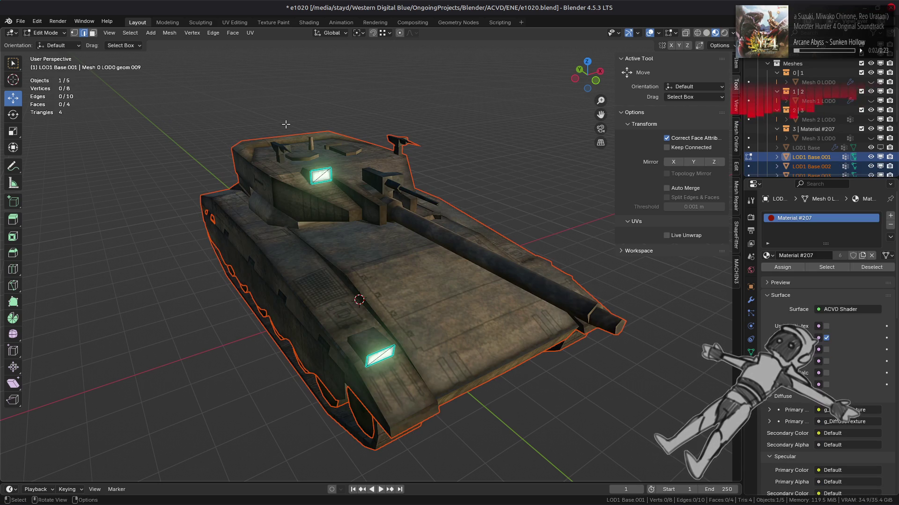
key("ctrl+z")
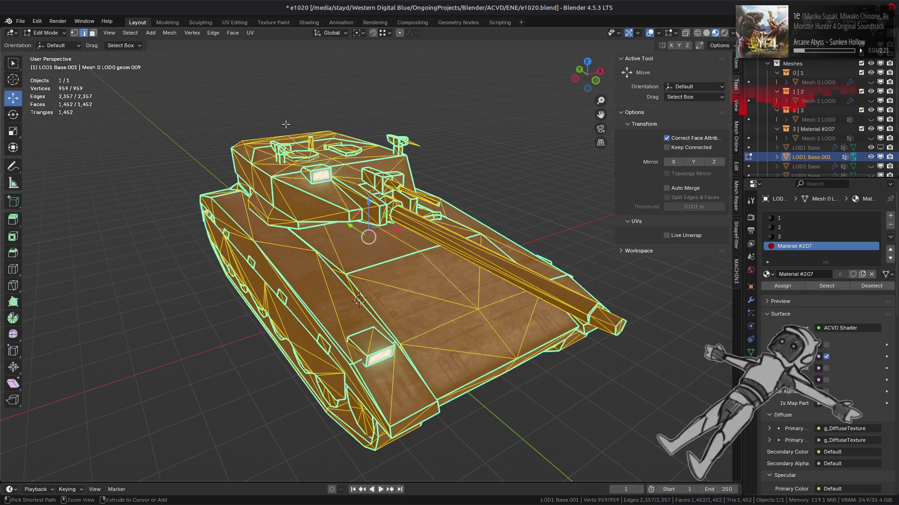
key("ctrl+shift+z")
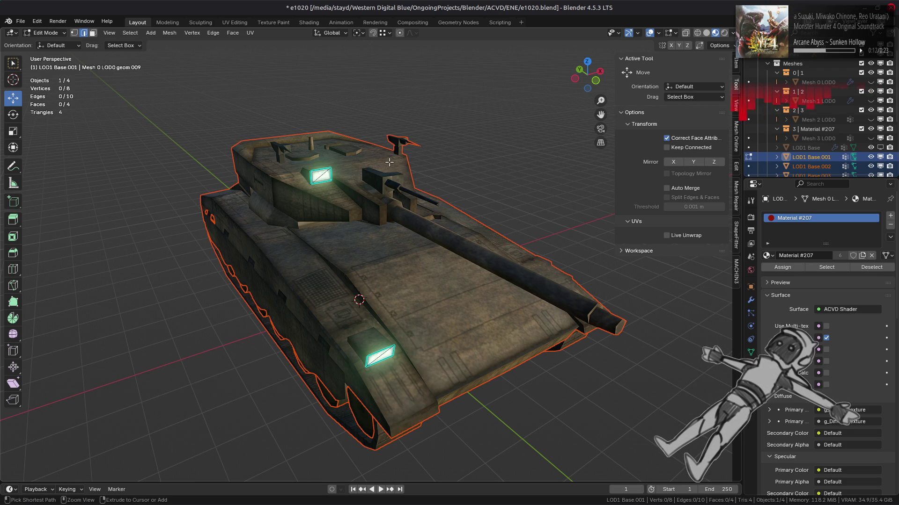
- Switch to solid shading and repeat the separate-by-material split with P
left_click(706, 33)
key("Tab")
key("Tab")
key("Tab")
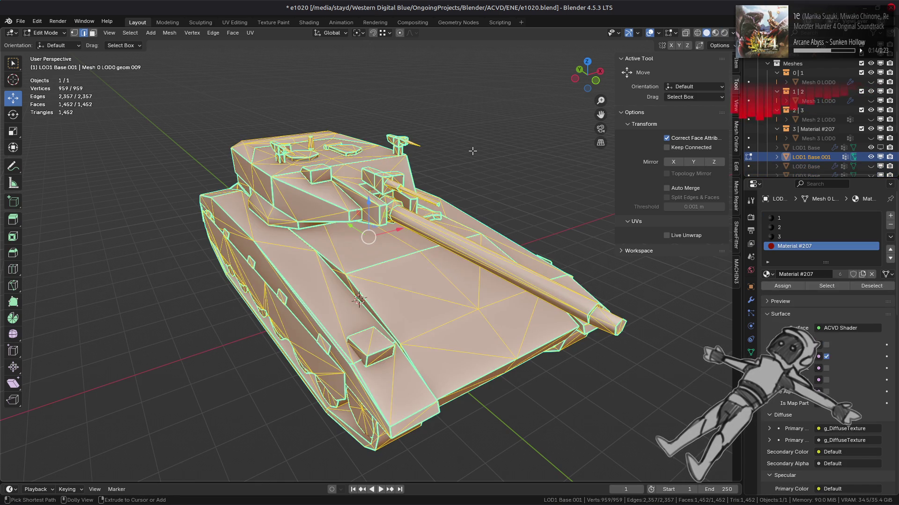
middle_click_drag(474, 150, 407, 160)
key("a")
key("p")
left_click(407, 160)
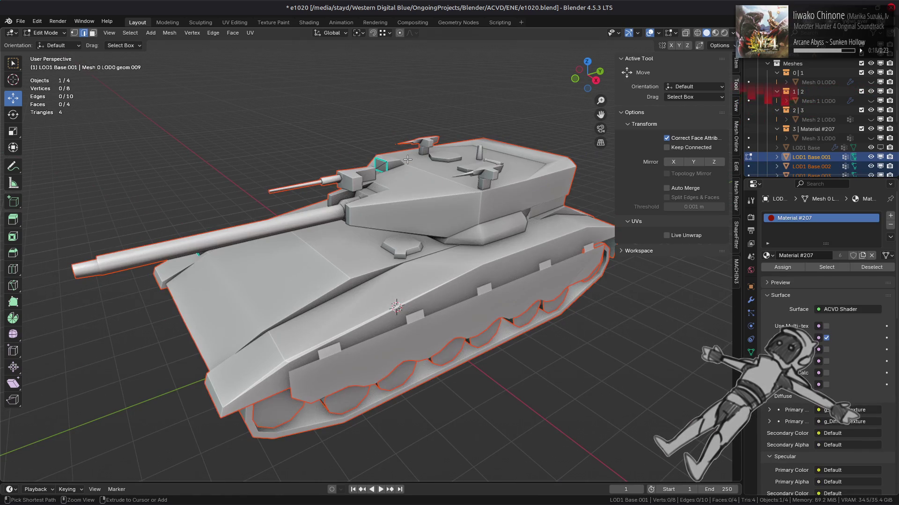
key("Tab")
key("Tab")
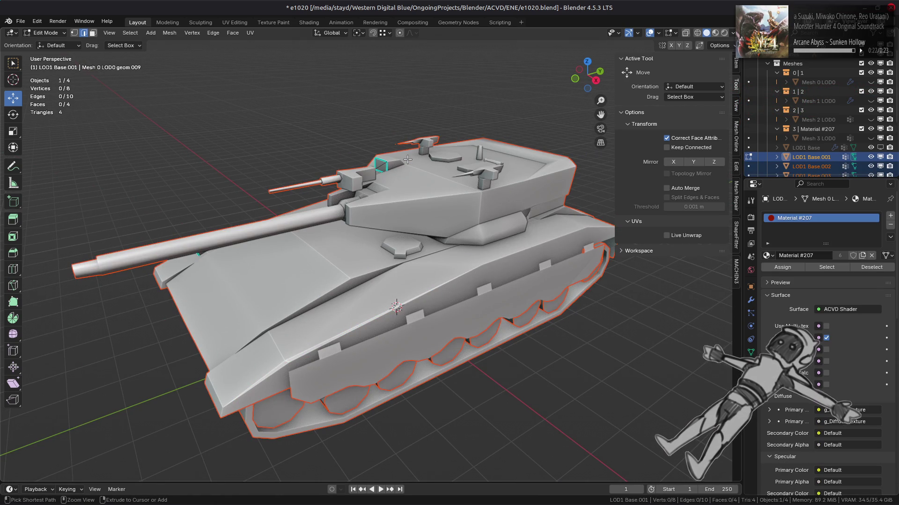
key("ctrl+z")
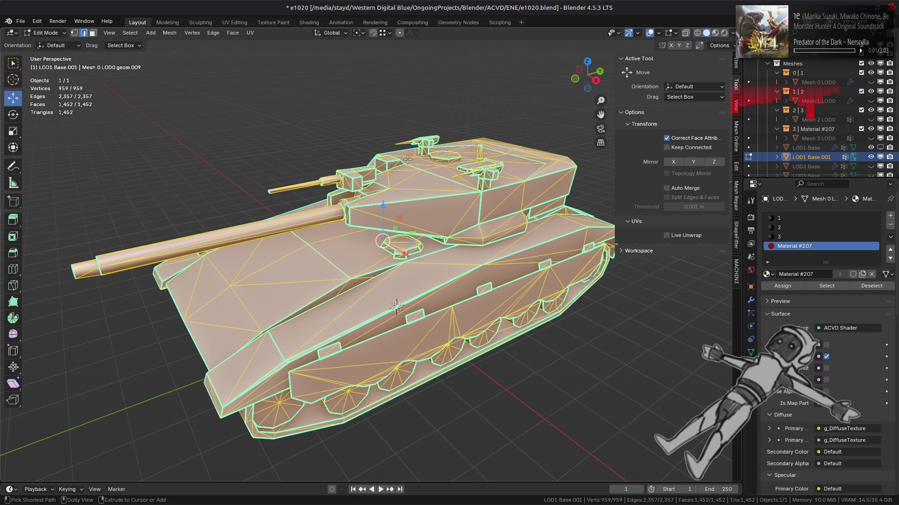
- Compare the split by undoing and redoing it, keeping the four separated objects, then return to Object Mode
scroll(413, 162, "up", 3)
middle_click_drag(412, 163, 329, 142)
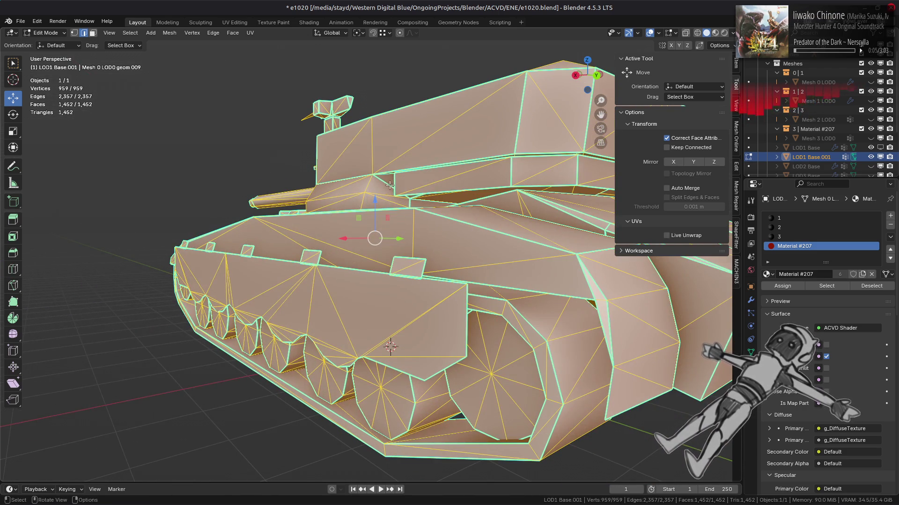
key("ctrl+shift+z")
key("ctrl+z")
key("ctrl+shift+z")
key("ctrl+z")
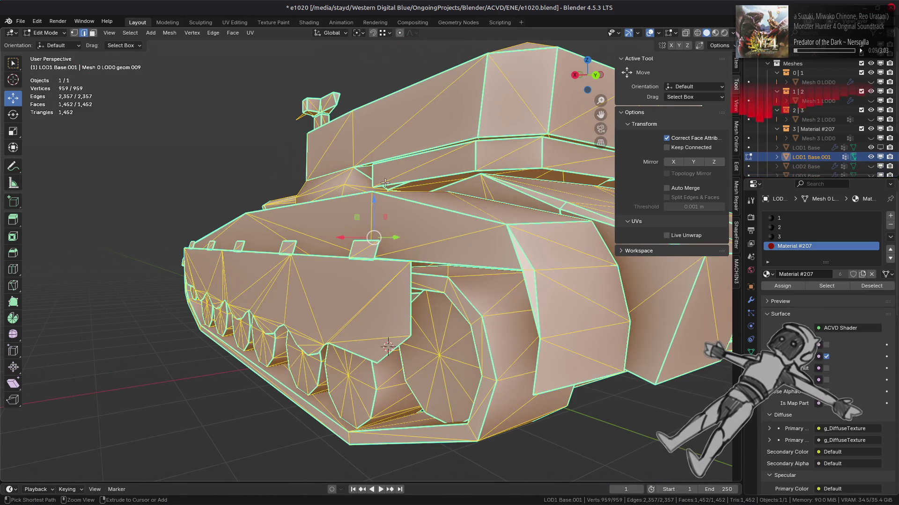
key("ctrl+shift+z")
left_click(49, 33)
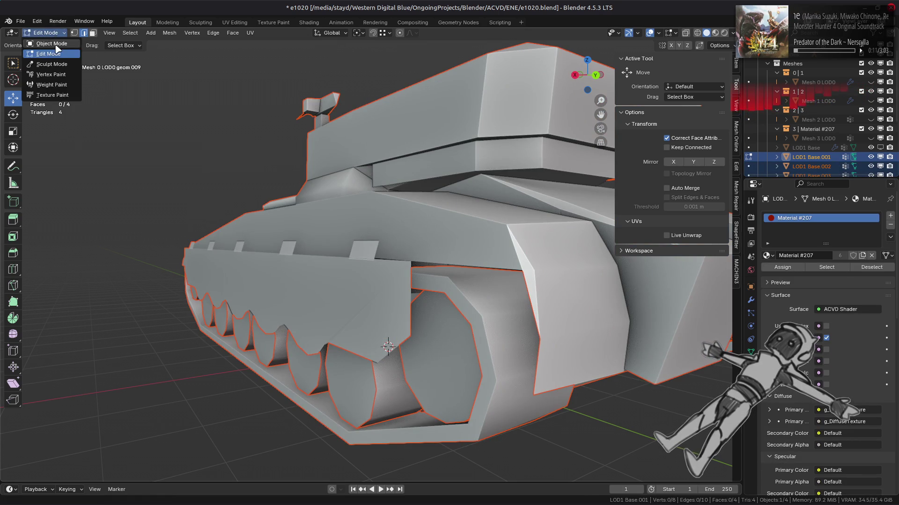
left_click(47, 42)
mouse_move(200, 141)
middle_mouse_down()
mouse_move(420, 165)
mouse_move(597, 67)
middle_mouse_up()
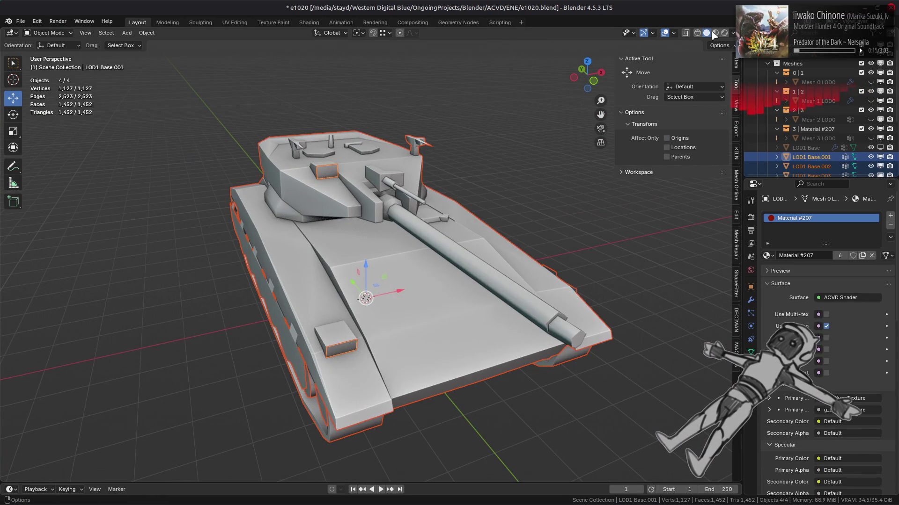
- In Material Preview, move LOD1 Base.001 into the 3 | Material #207 collection
left_click(714, 33)
left_click(810, 157)
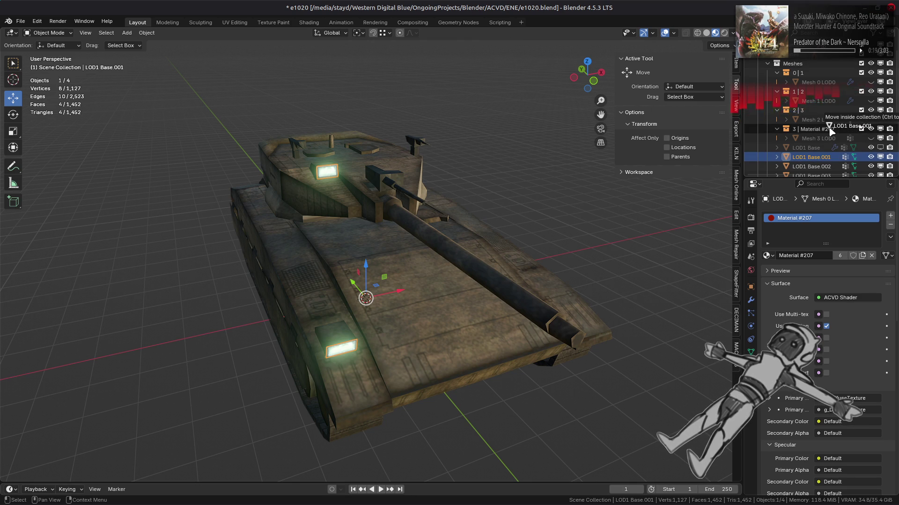
left_click_drag(832, 131, 831, 132)
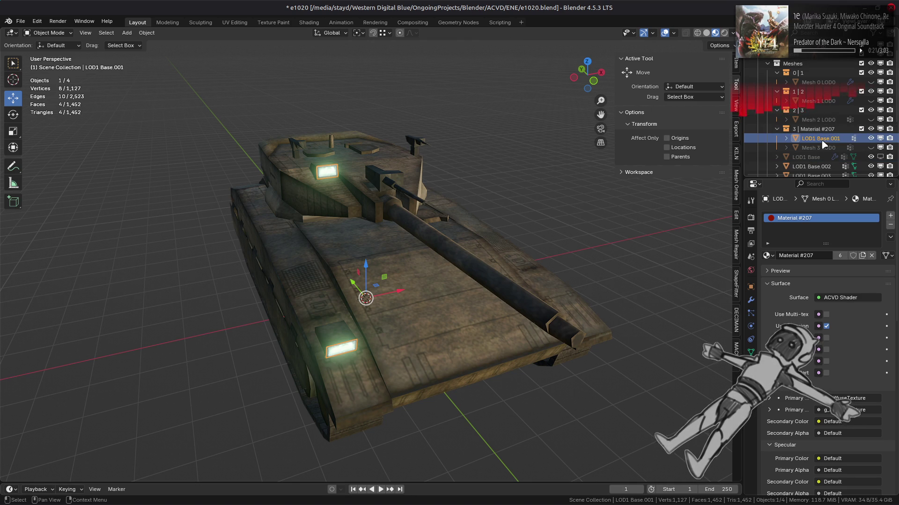
left_click(825, 148)
- Rename LOD1 Base.001 to Mesh 3 LOD1.001
scroll(825, 148, "down", 3)
double_click(819, 104)
type("Mesh 3 LOD0")
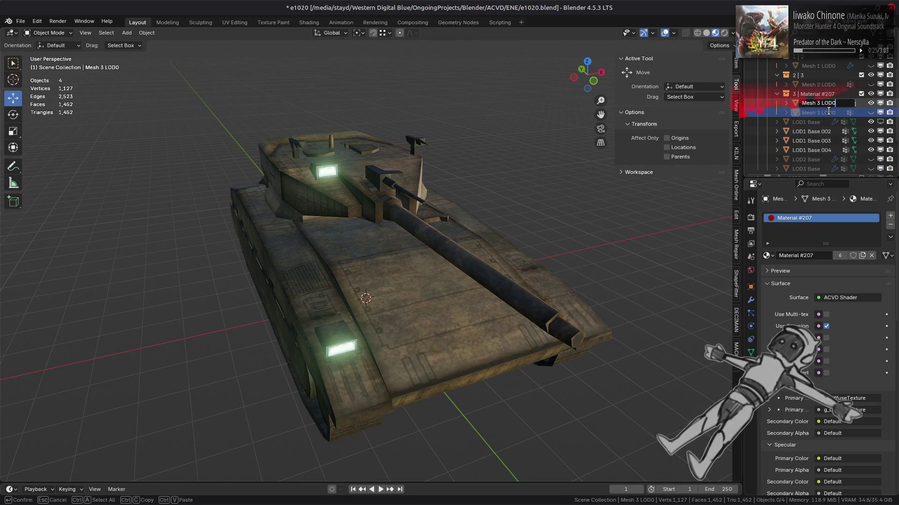
key("BackSpace")
type("1")
key("Return")
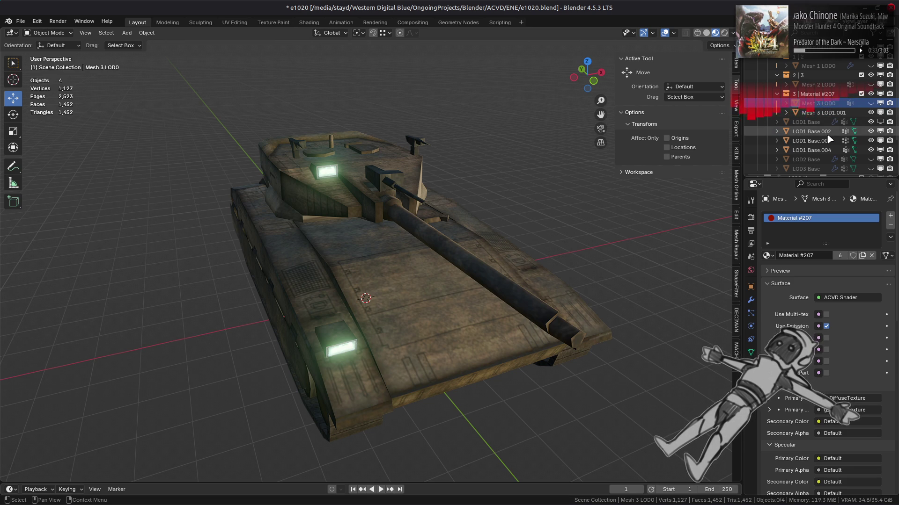
scroll(830, 139, "down", 3)
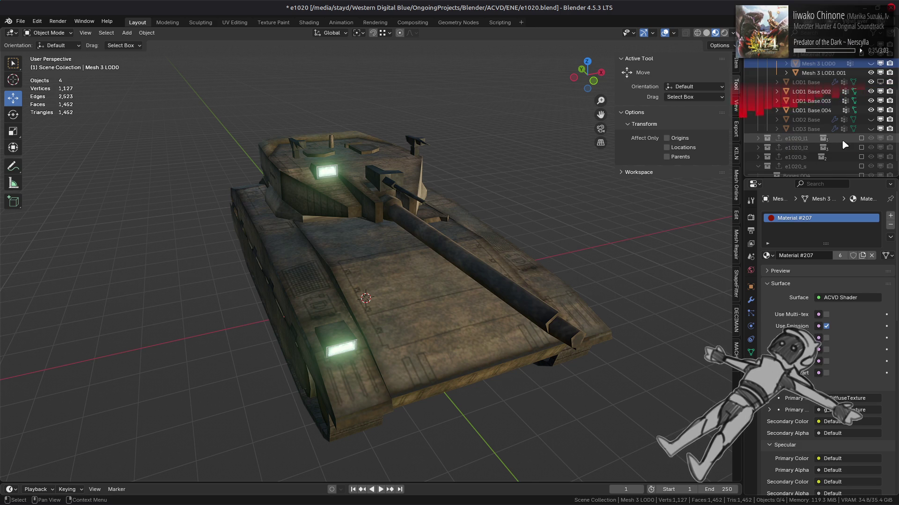
- Briefly include and expand e1020_l1, then exclude it from the scene again
left_click(862, 138)
left_click(758, 138)
scroll(757, 140, "down", 2)
scroll(759, 143, "down", 4)
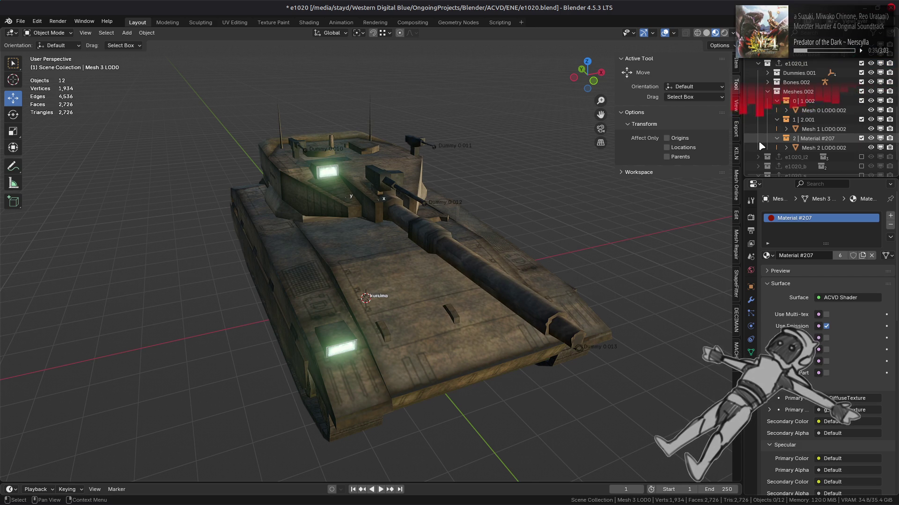
left_click(861, 63)
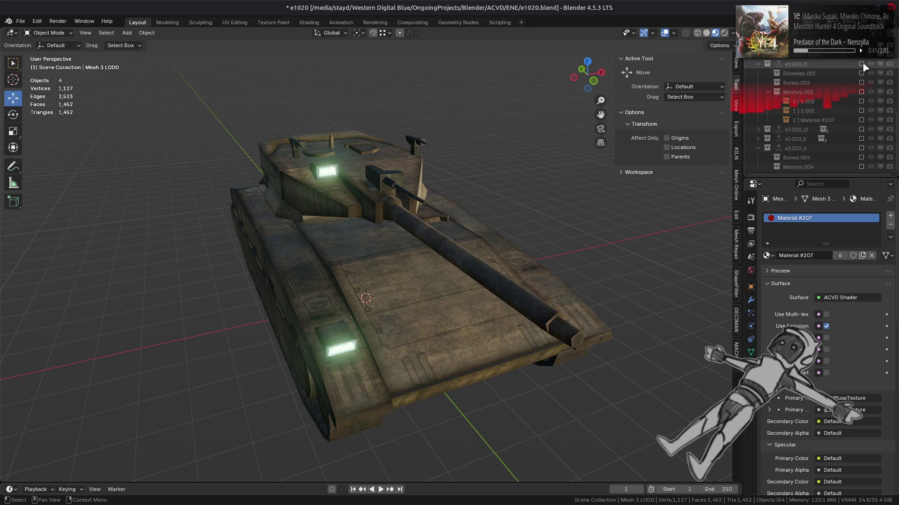
- Include e1020_b and expand Meshes.001 and 3 | 3 to reveal its LOD1 and LOD2 meshes
left_click(861, 139)
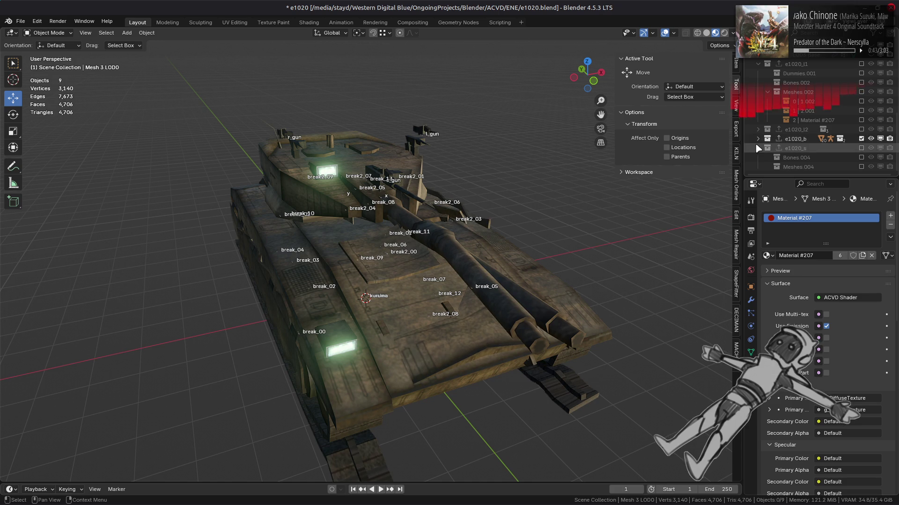
left_click(758, 138)
left_click(767, 157)
scroll(767, 153, "down", 3)
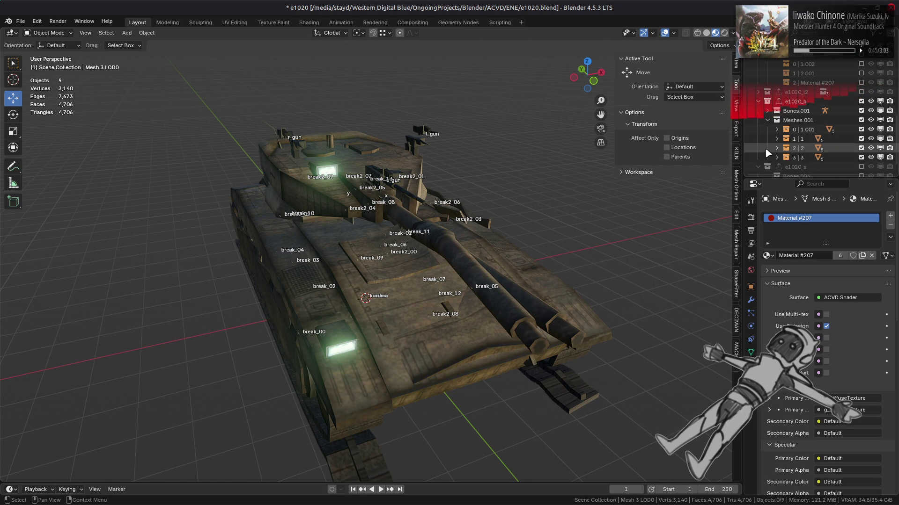
left_click(776, 157)
scroll(789, 145, "down", 3)
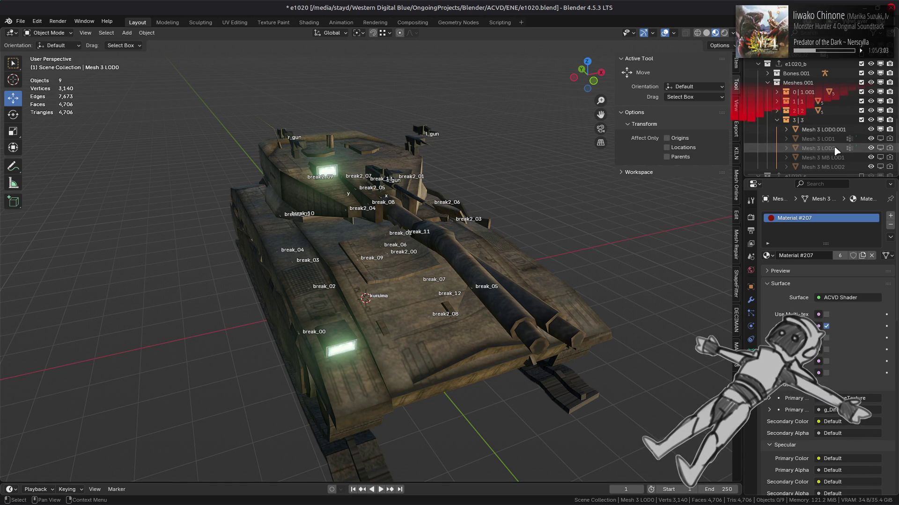
scroll(836, 145, "down", 3)
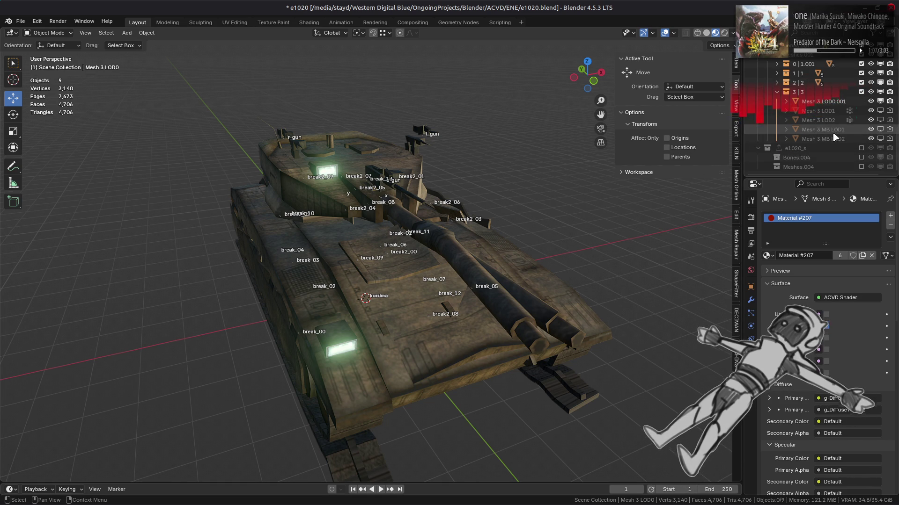